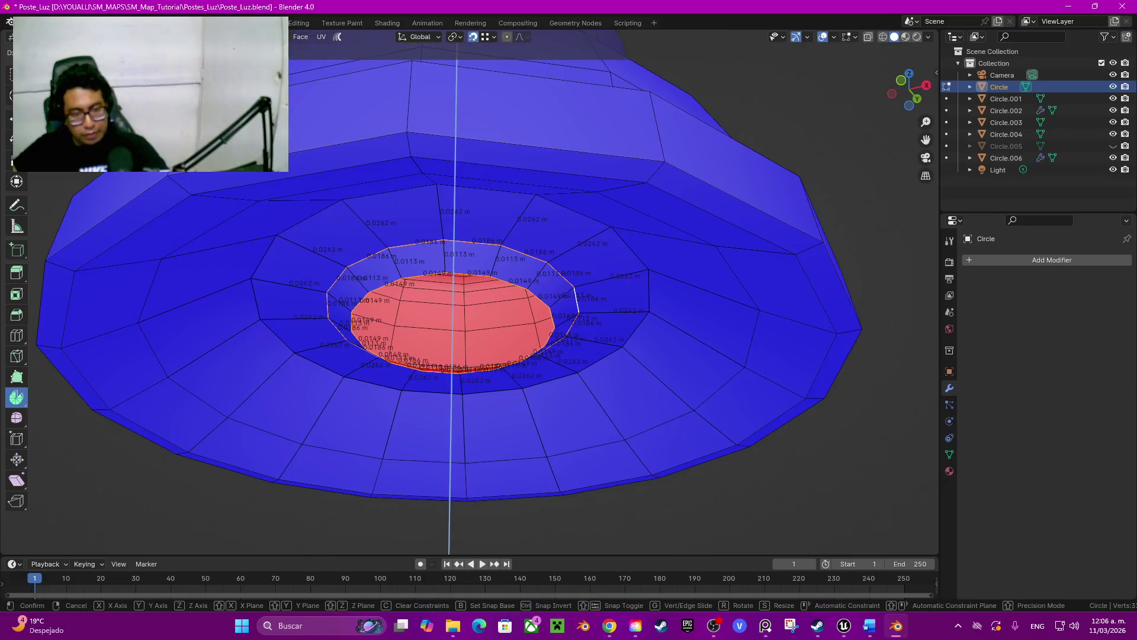
Confirm the slightly lowered tip ring, then inspect the shade's underside and red tip.
{"action": "key", "text": "Return"}
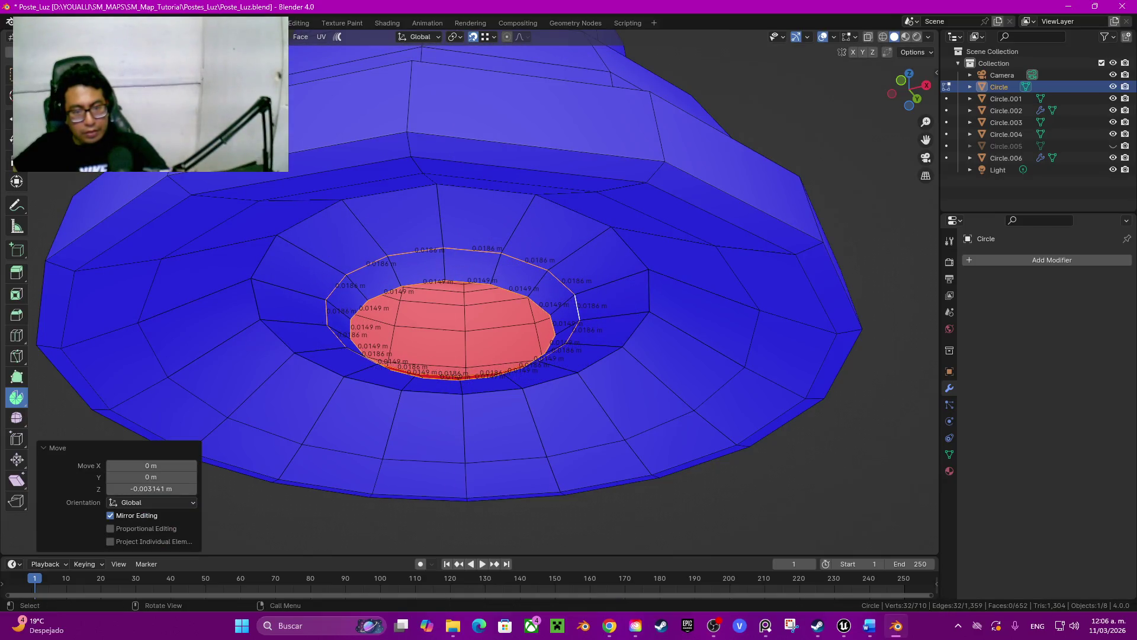
{"action": "scroll", "coordinate": [569, 296], "scroll_direction": "down", "scroll_amount": 2}
{"action": "middle_click_drag", "start_coordinate": [569, 296], "coordinate": [569, 391]}
{"action": "key", "text": "Tab"}
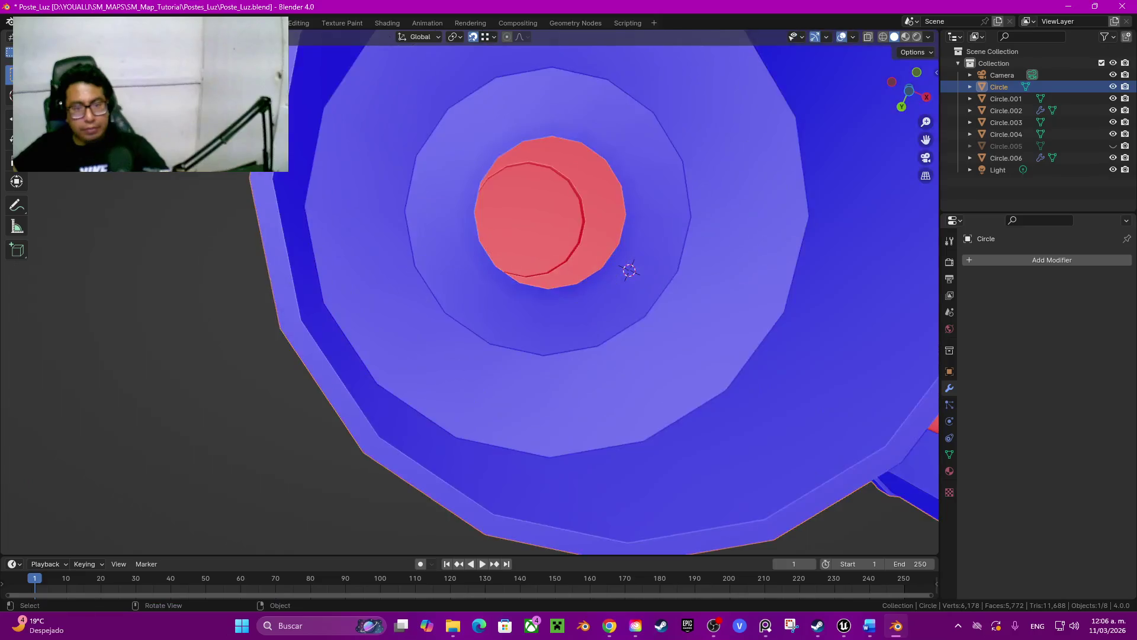
{"action": "scroll", "coordinate": [568, 296], "scroll_direction": "down", "scroll_amount": 3}
{"action": "middle_click_drag", "start_coordinate": [568, 296], "coordinate": [569, 391]}
{"action": "scroll", "coordinate": [568, 296], "scroll_direction": "up", "scroll_amount": 3}
{"action": "key", "text": "Tab"}
{"action": "scroll", "coordinate": [569, 296], "scroll_direction": "down", "scroll_amount": 2}
{"action": "scroll", "coordinate": [569, 296], "scroll_direction": "up", "scroll_amount": 4}
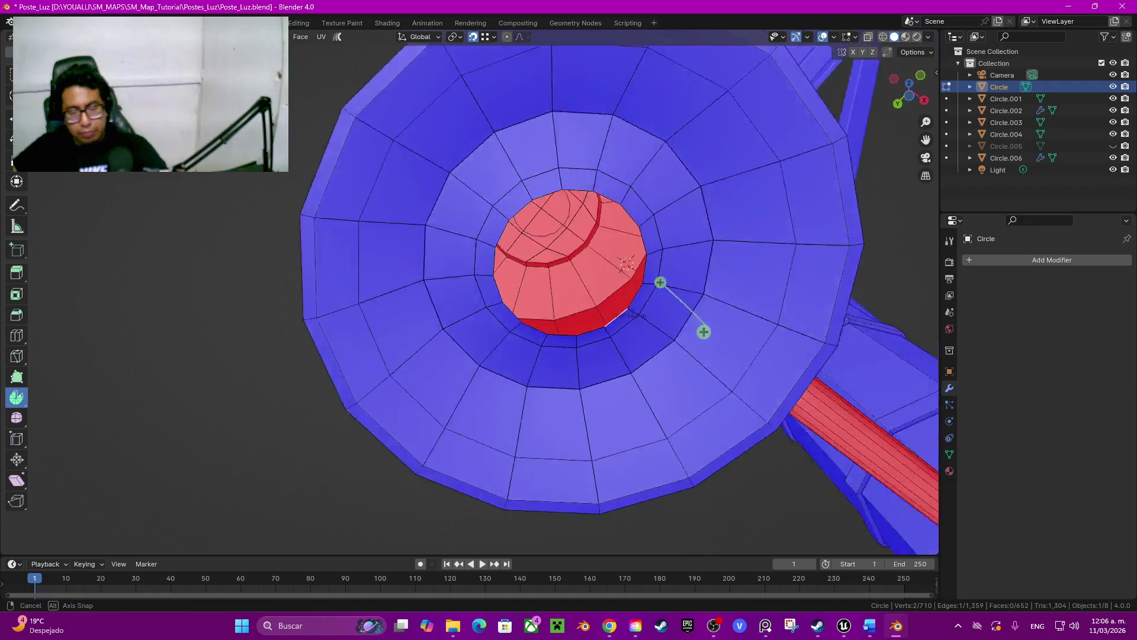
{"action": "middle_click_drag", "start_coordinate": [568, 296], "coordinate": [568, 331]}
{"action": "middle_click_drag", "start_coordinate": [633, 114], "coordinate": [620, 51]}
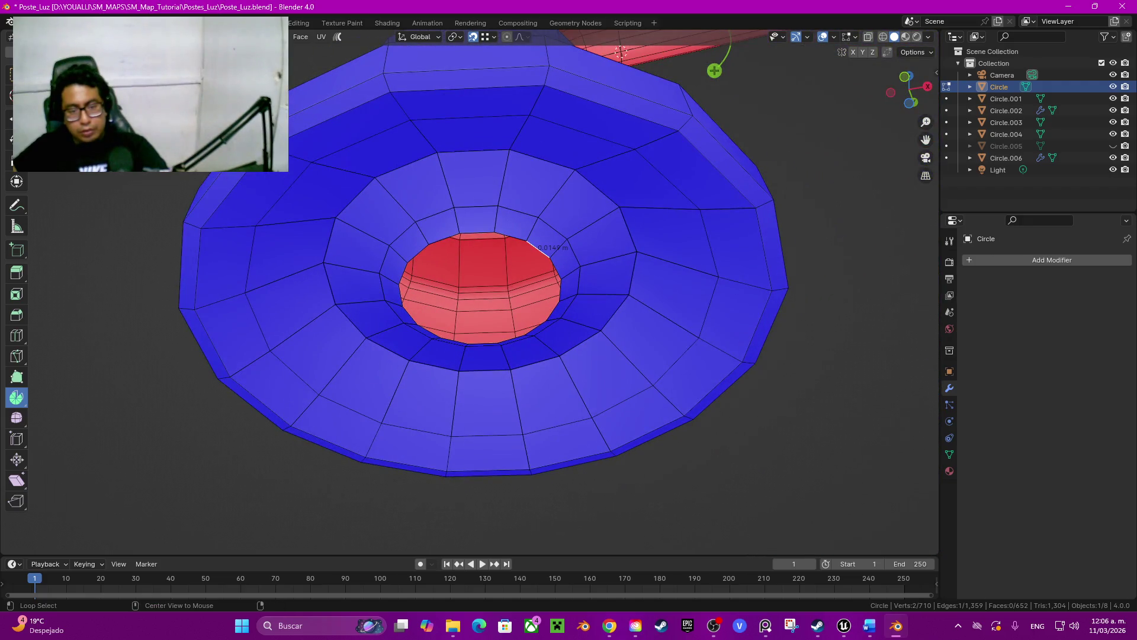
Duplicate the red tip's rim loop and lower the copy about 0.021 m.
{"action": "left_click", "coordinate": [537, 248], "text": "alt"}
{"action": "key", "text": "shift+d"}
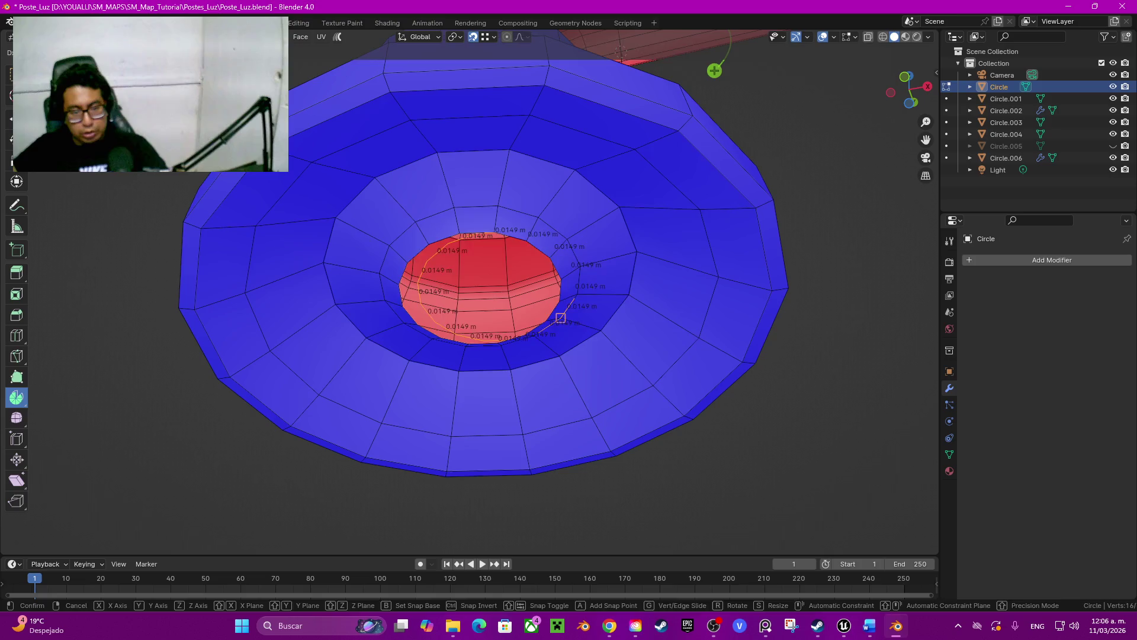
{"action": "key", "text": "Escape"}
{"action": "key", "text": "g"}
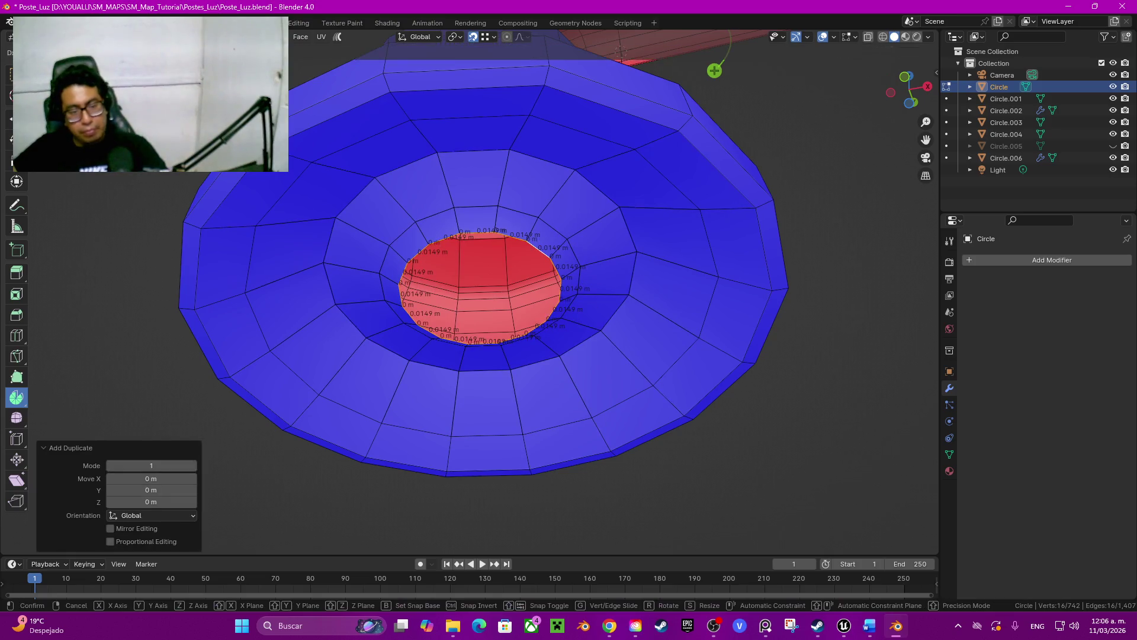
{"action": "key", "text": "z"}
{"action": "key", "text": "Return"}
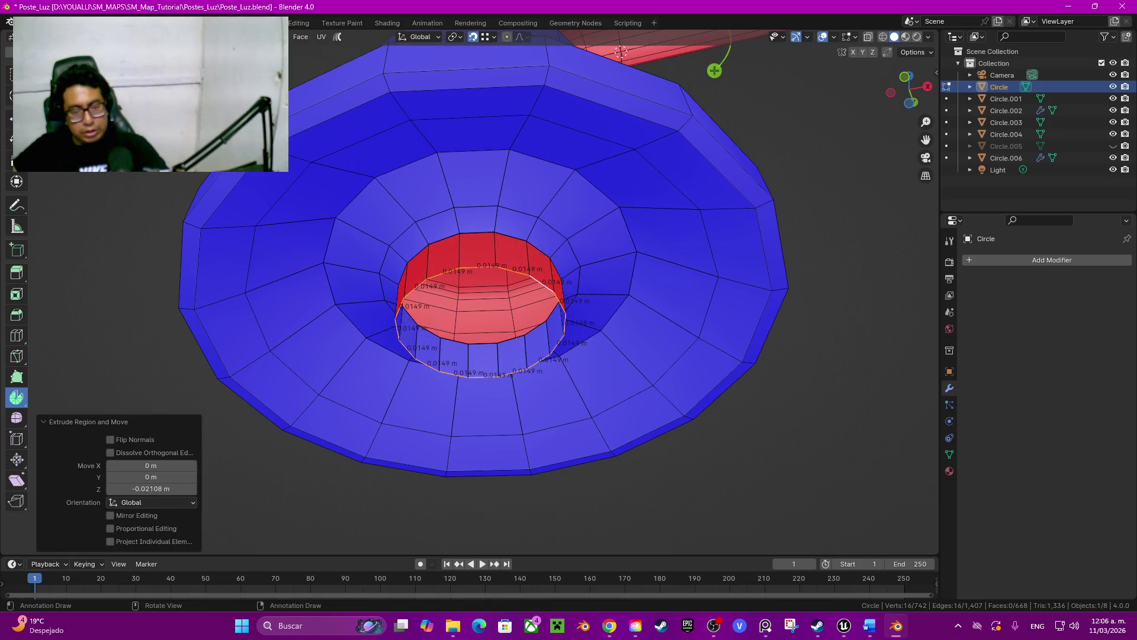
Flip the normals of the new faces and delete the tip's cap face.
{"action": "key", "text": "ctrl+KP_Add"}
{"action": "key", "text": "q"}
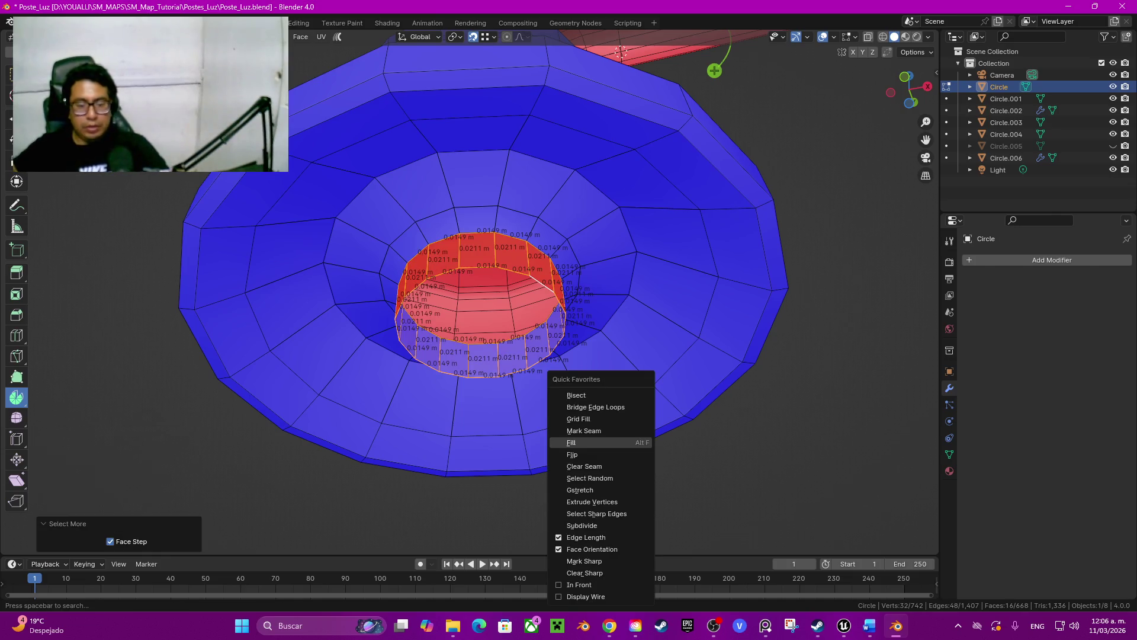
{"action": "left_click", "coordinate": [586, 454]}
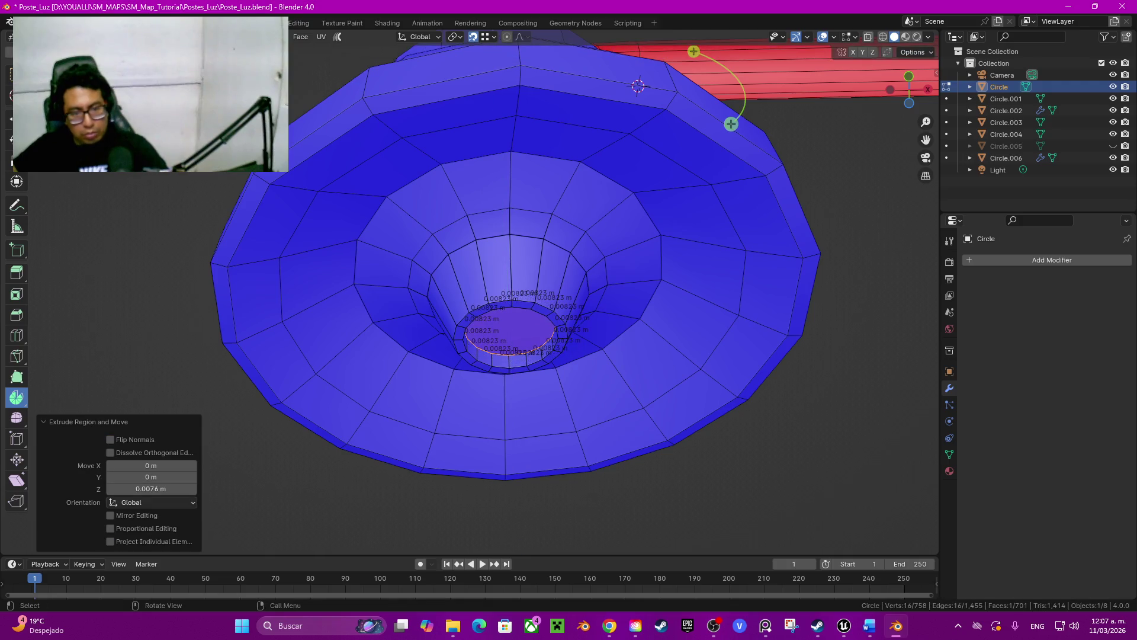
{"action": "key", "text": "x"}
{"action": "left_click", "coordinate": [471, 352]}
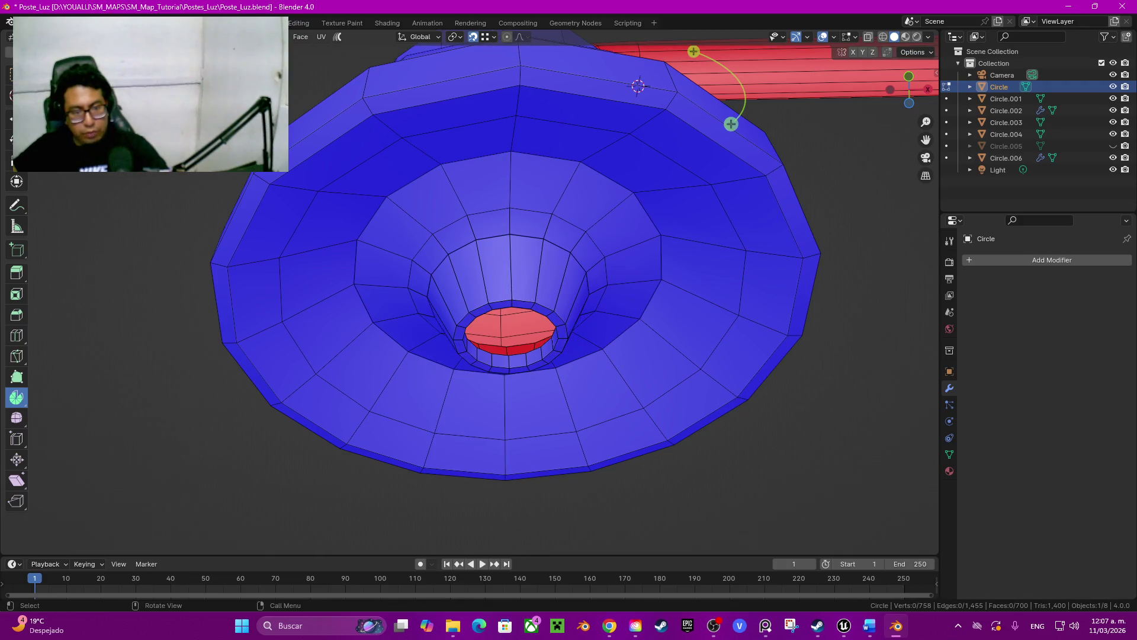
Bevel the inner edge ring just above the lowered tip.
{"action": "left_click", "coordinate": [588, 281], "text": "alt"}
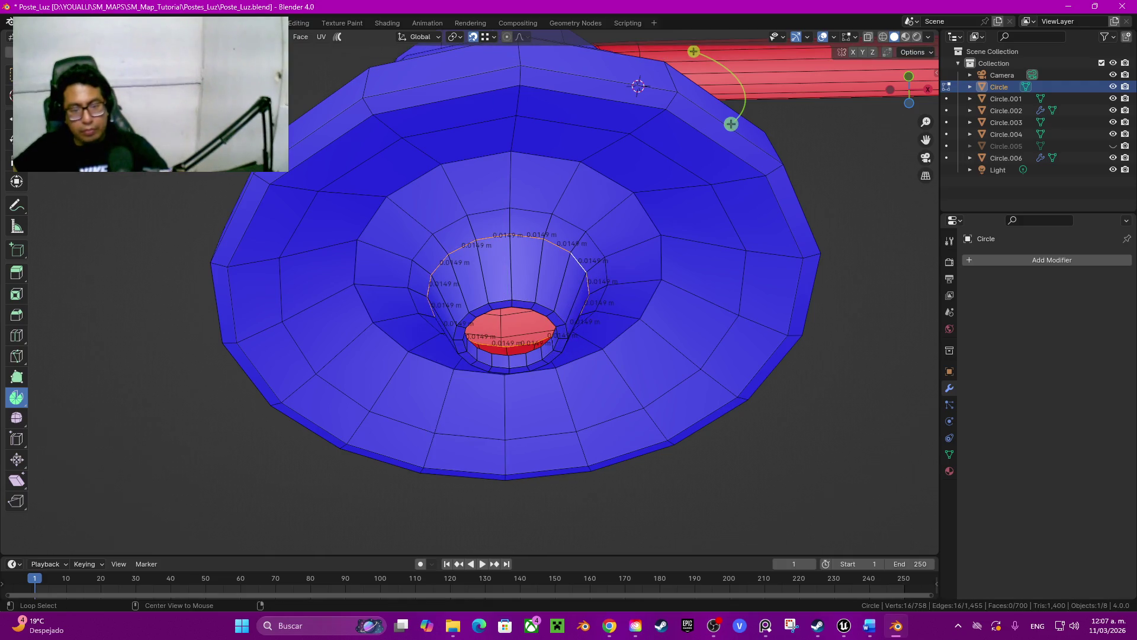
{"action": "key", "text": "ctrl+b"}
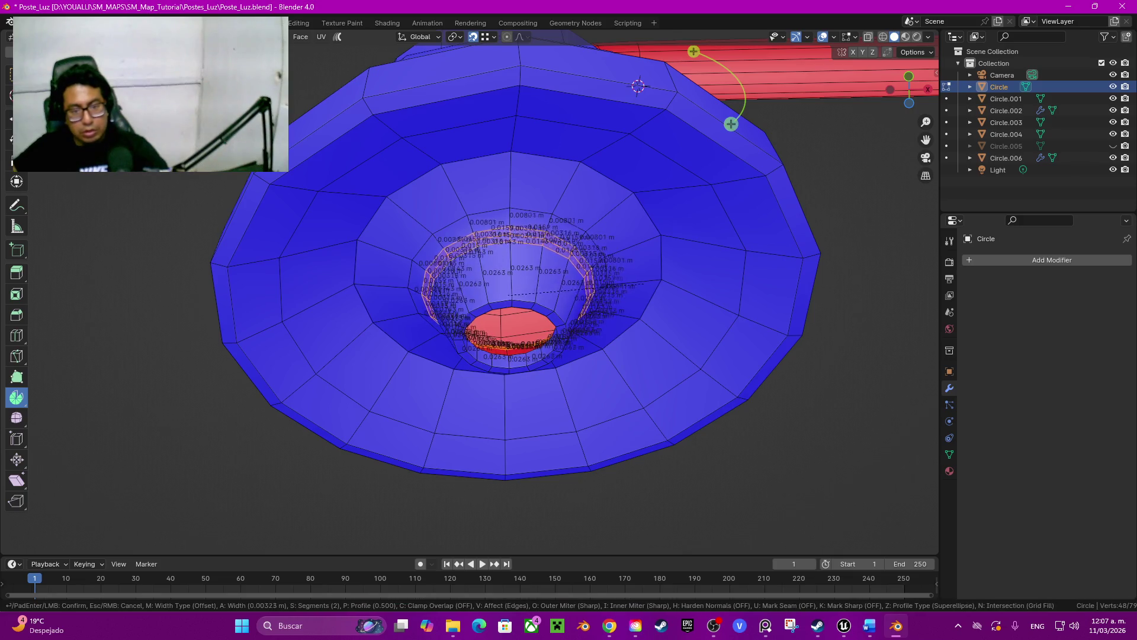
{"action": "left_click", "coordinate": [699, 280]}
Bevel the outer edge loop of the shade's underside into a double ring.
{"action": "key", "text": "Tab"}
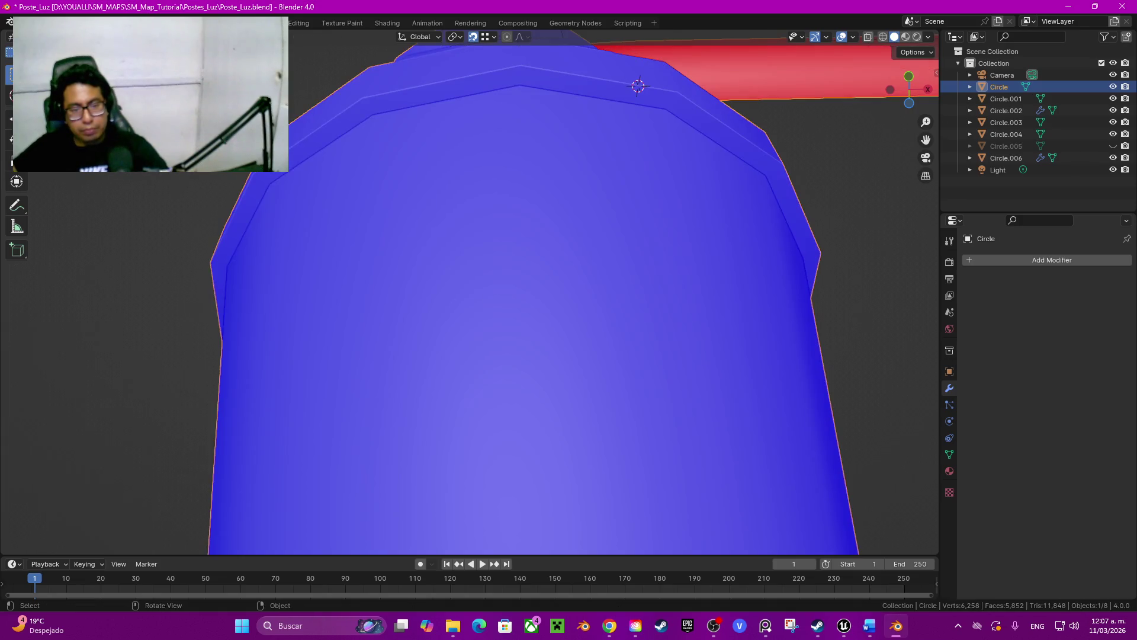
{"action": "middle_click_drag", "start_coordinate": [698, 280], "coordinate": [592, 332]}
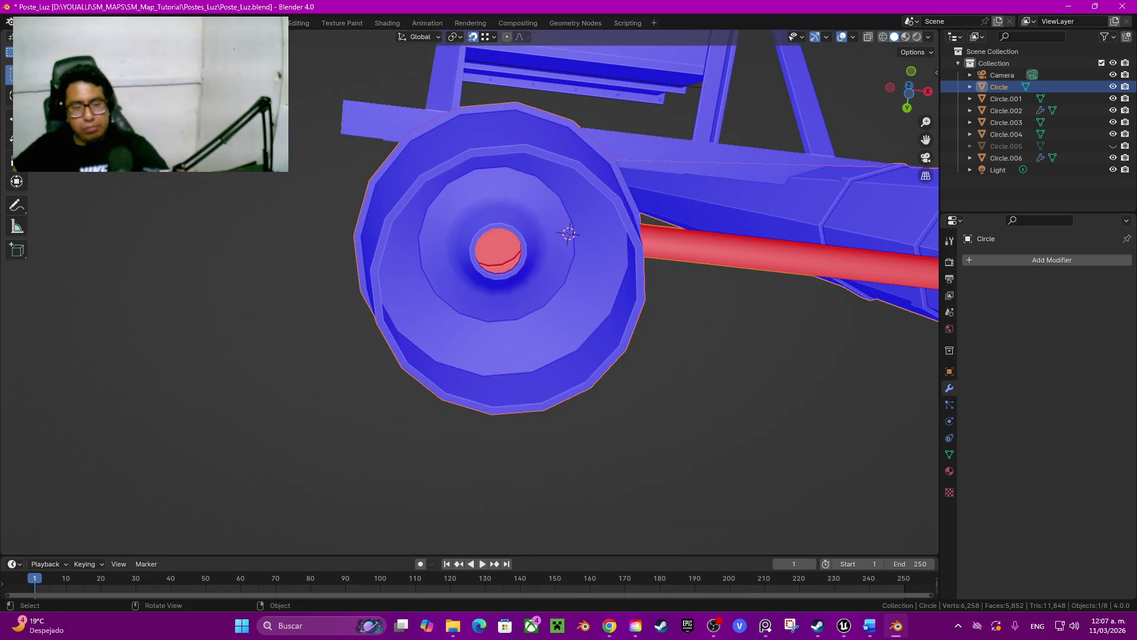
{"action": "key", "text": "Tab"}
{"action": "scroll", "coordinate": [708, 228], "scroll_direction": "up", "scroll_amount": 2}
{"action": "key", "text": "alt+a"}
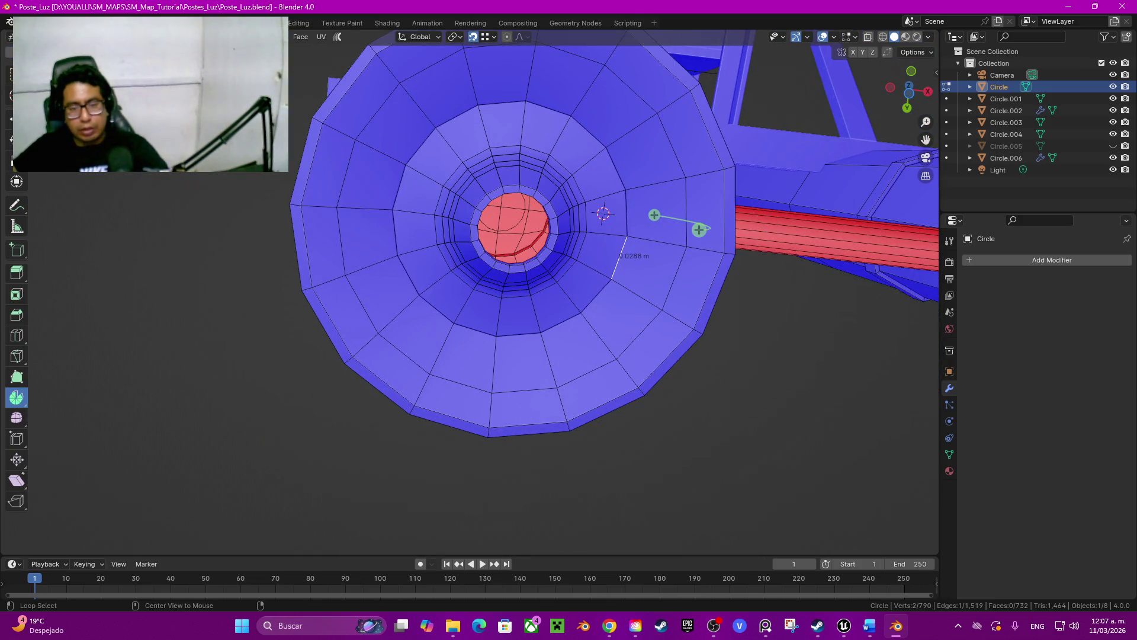
{"action": "left_click", "coordinate": [603, 213], "text": "alt"}
{"action": "middle_click_drag", "start_coordinate": [657, 260], "coordinate": [666, 251]}
{"action": "key", "text": "ctrl+b"}
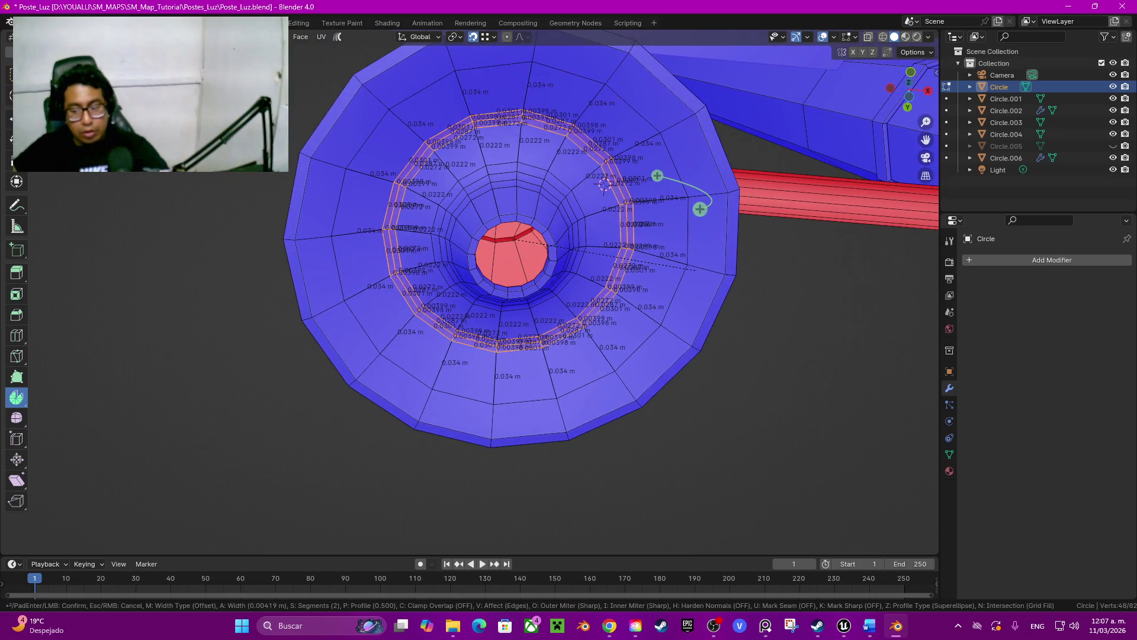
{"action": "left_click", "coordinate": [604, 184]}
Duplicate the red cap's edge loop and lower it 0.034 m below the shade.
{"action": "key", "text": "Tab"}
{"action": "mouse_move", "coordinate": [586, 200]}
{"action": "middle_mouse_down"}
{"action": "mouse_move", "coordinate": [598, 178]}
{"action": "mouse_move", "coordinate": [593, 213]}
{"action": "mouse_move", "coordinate": [582, 201]}
{"action": "middle_mouse_up"}
{"action": "key", "text": "Tab"}
{"action": "scroll", "coordinate": [583, 202], "scroll_direction": "up", "scroll_amount": 2}
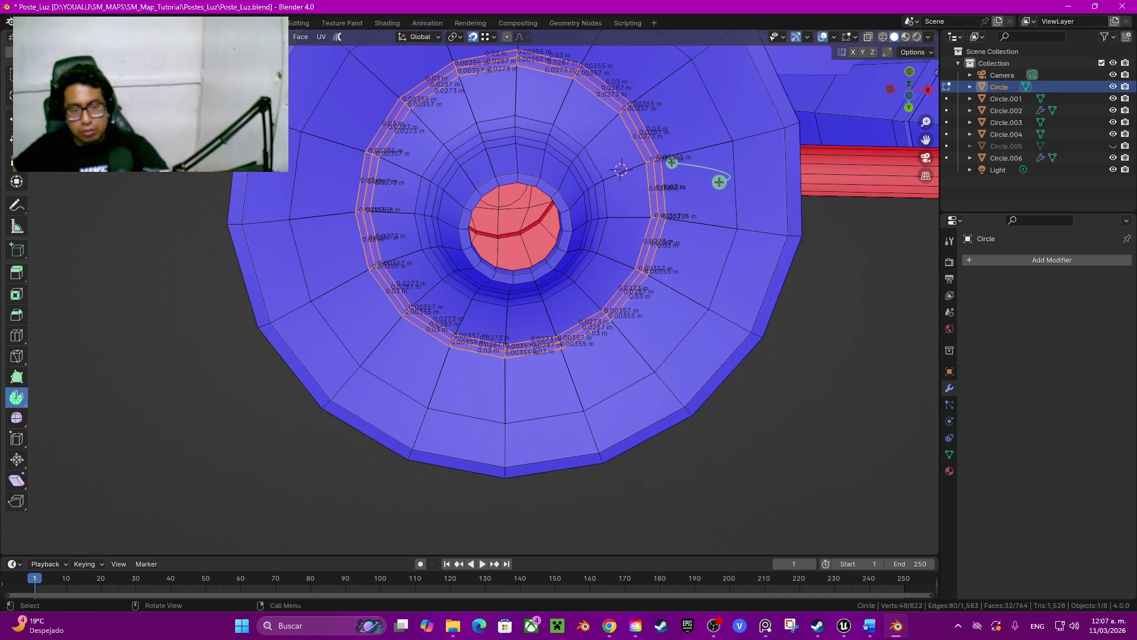
{"action": "left_click", "coordinate": [563, 249]}
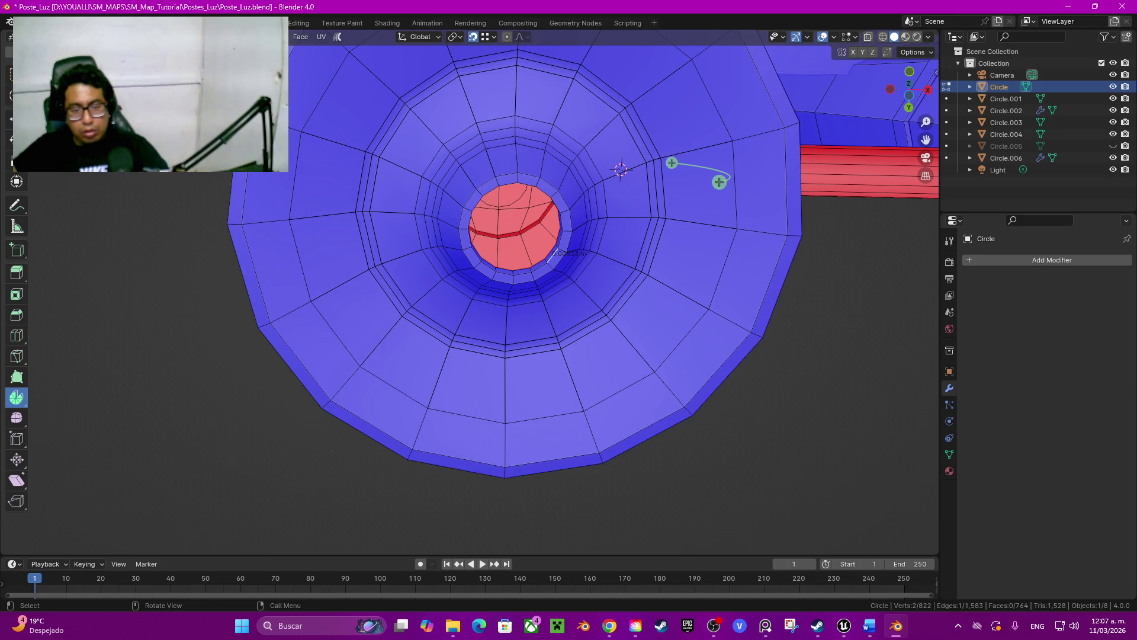
{"action": "left_click", "coordinate": [554, 254], "text": "alt"}
{"action": "key", "text": "shift+d"}
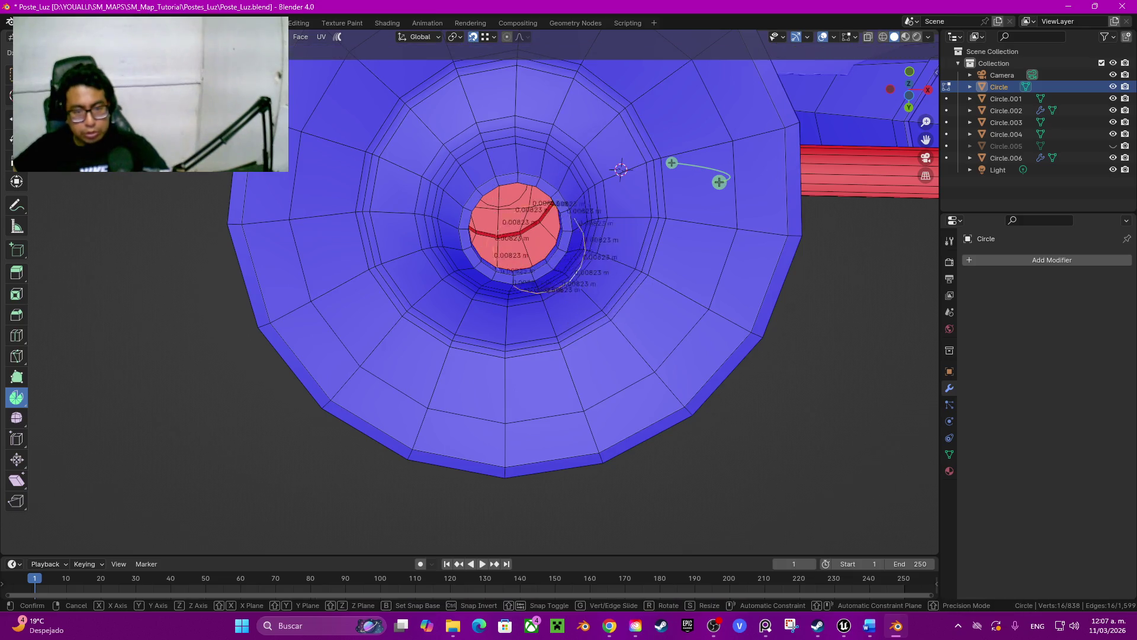
{"action": "key", "text": "Escape"}
{"action": "key", "text": "g"}
{"action": "key", "text": "z"}
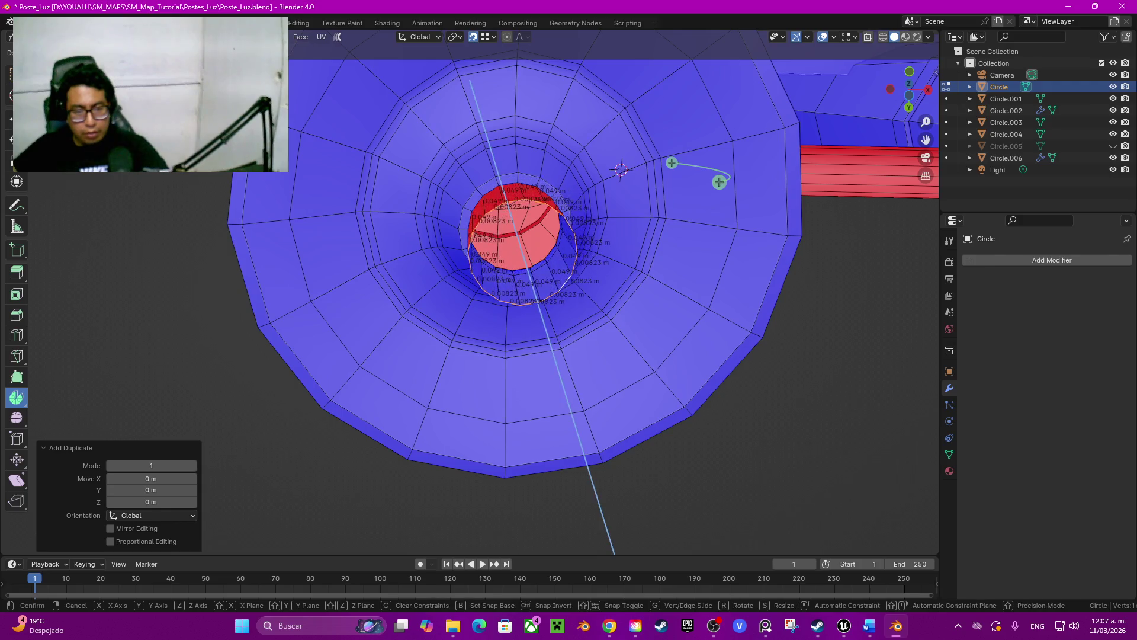
{"action": "key", "text": "Return"}
Flip the normals of the new red cylinder faces and select its outer edge loop.
{"action": "middle_click_drag", "start_coordinate": [592, 296], "coordinate": [604, 267]}
{"action": "key", "text": "ctrl+KP_Add"}
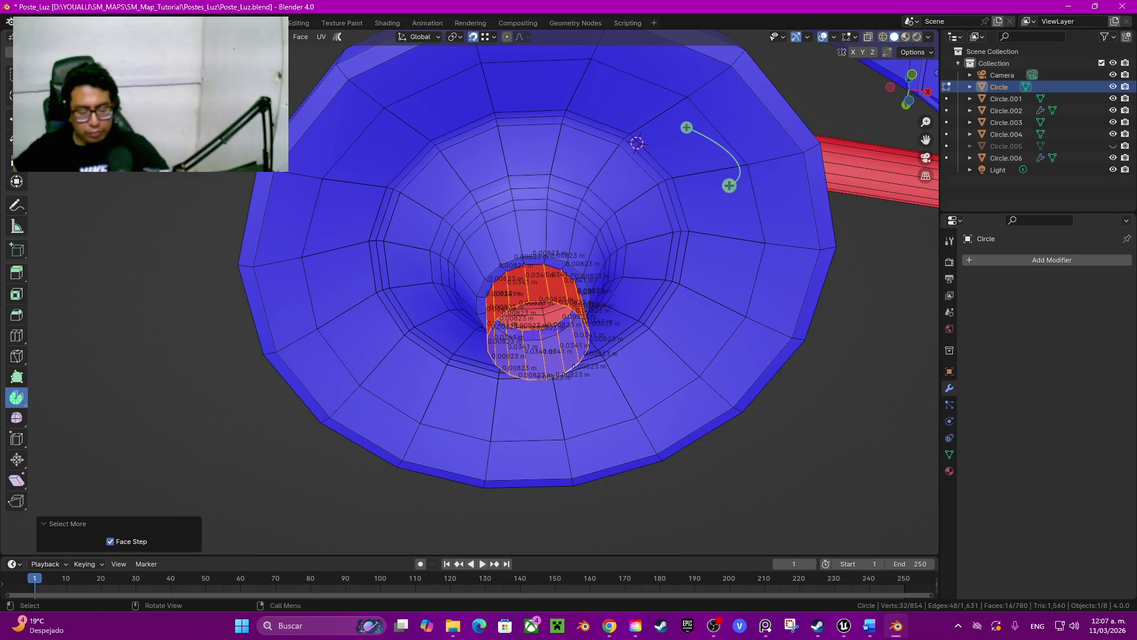
{"action": "key", "text": "alt+n"}
{"action": "left_click", "coordinate": [527, 400]}
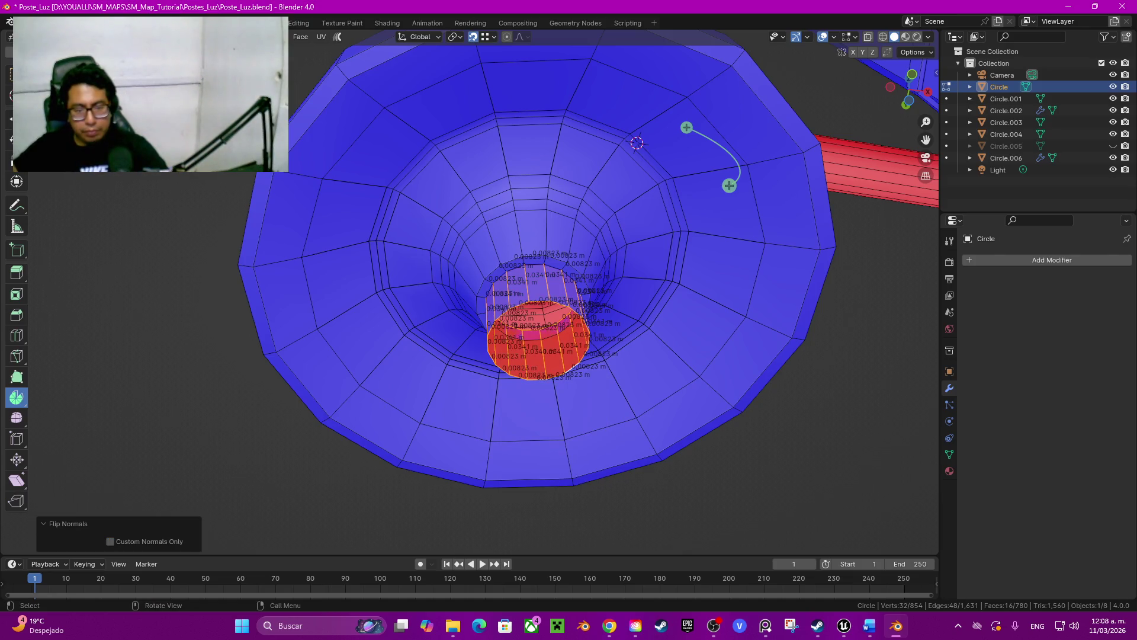
{"action": "left_click", "coordinate": [556, 310], "text": "alt"}
{"action": "left_click", "coordinate": [588, 337], "text": "alt"}
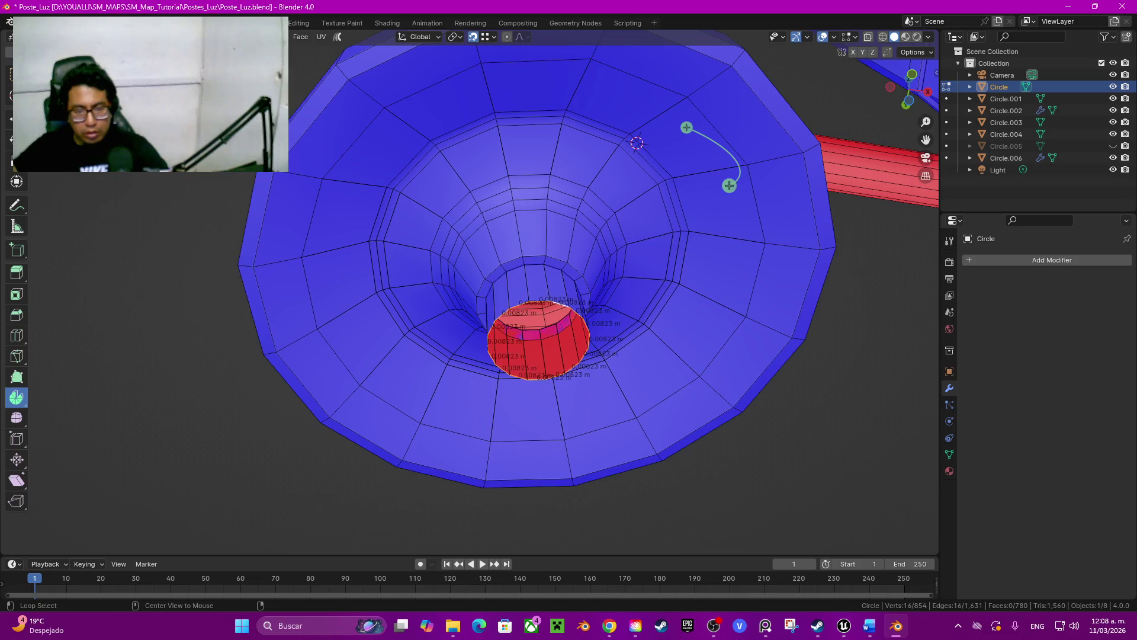
{"action": "middle_click_drag", "start_coordinate": [569, 237], "coordinate": [568, 355]}
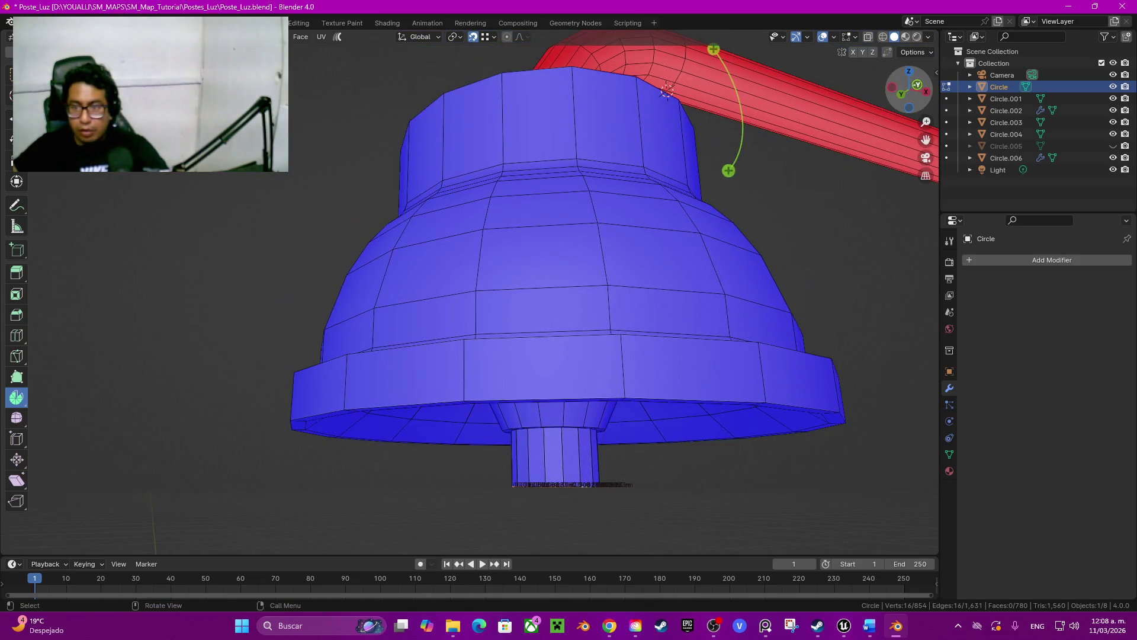
{"action": "key", "text": "KP_1"}
Switch to wireframe shading and reveal the shade's hidden faces.
{"action": "key", "text": "z"}
{"action": "left_click", "coordinate": [540, 264]}
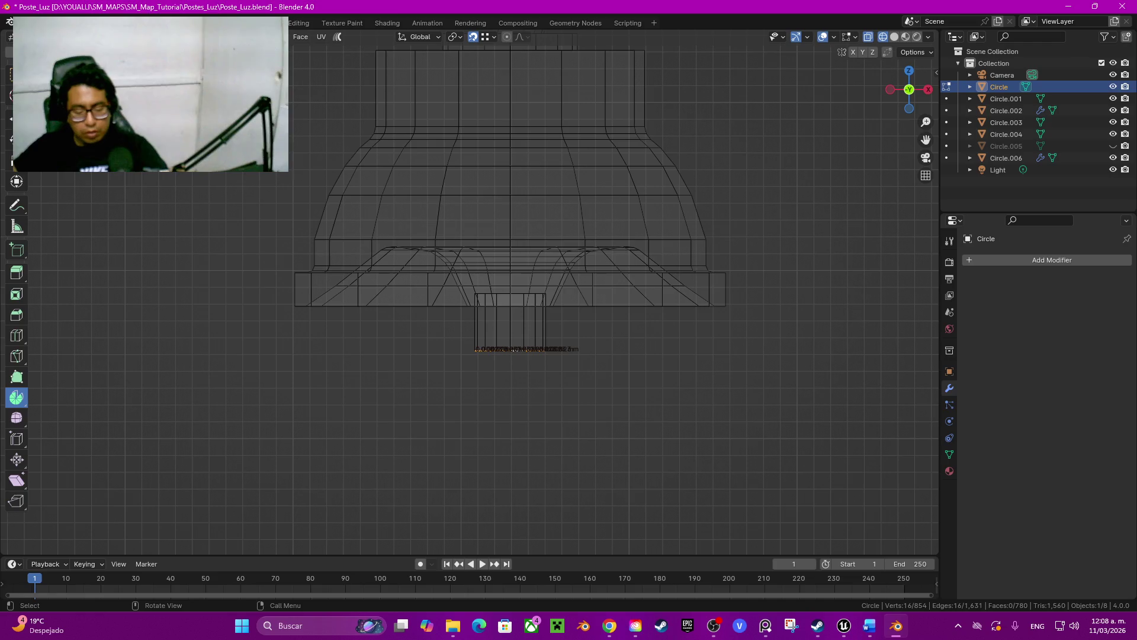
{"action": "key", "text": "alt+h"}
{"action": "scroll", "coordinate": [509, 296], "scroll_direction": "up", "scroll_amount": 4}
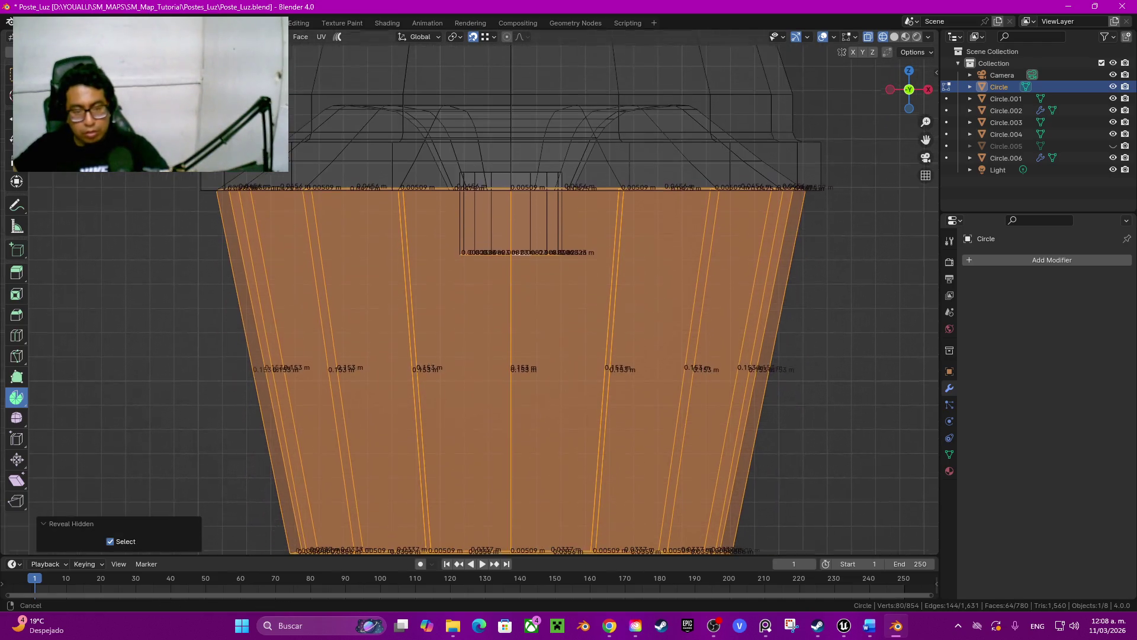
{"action": "middle_click_drag", "start_coordinate": [509, 355], "coordinate": [509, 316], "text": "shift"}
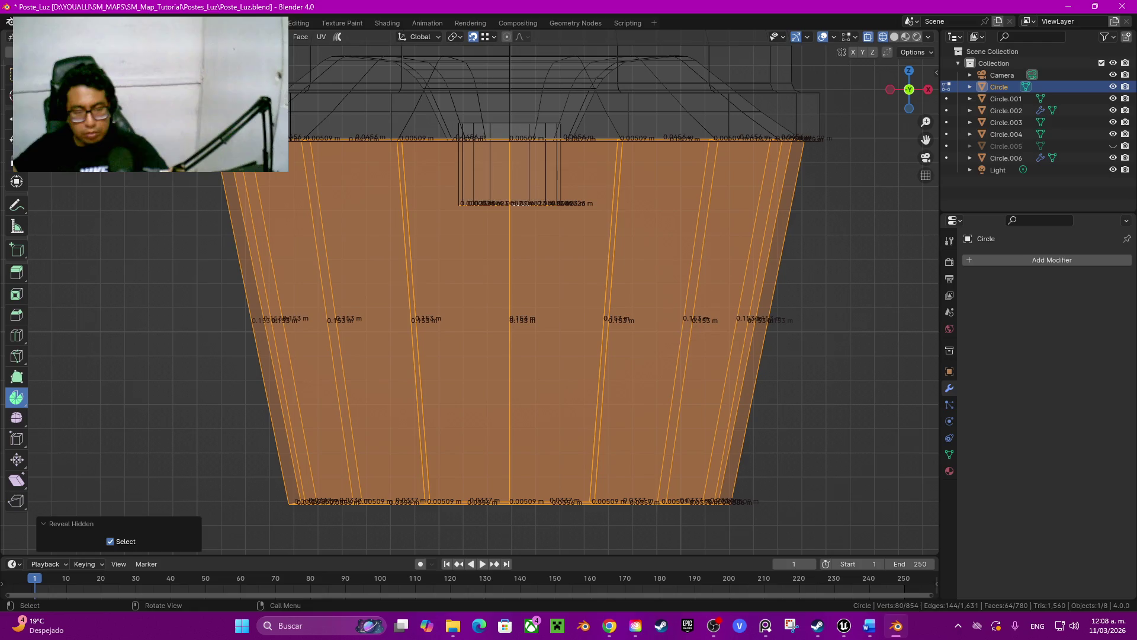
{"action": "key", "text": "e"}
{"action": "key", "text": "Escape"}
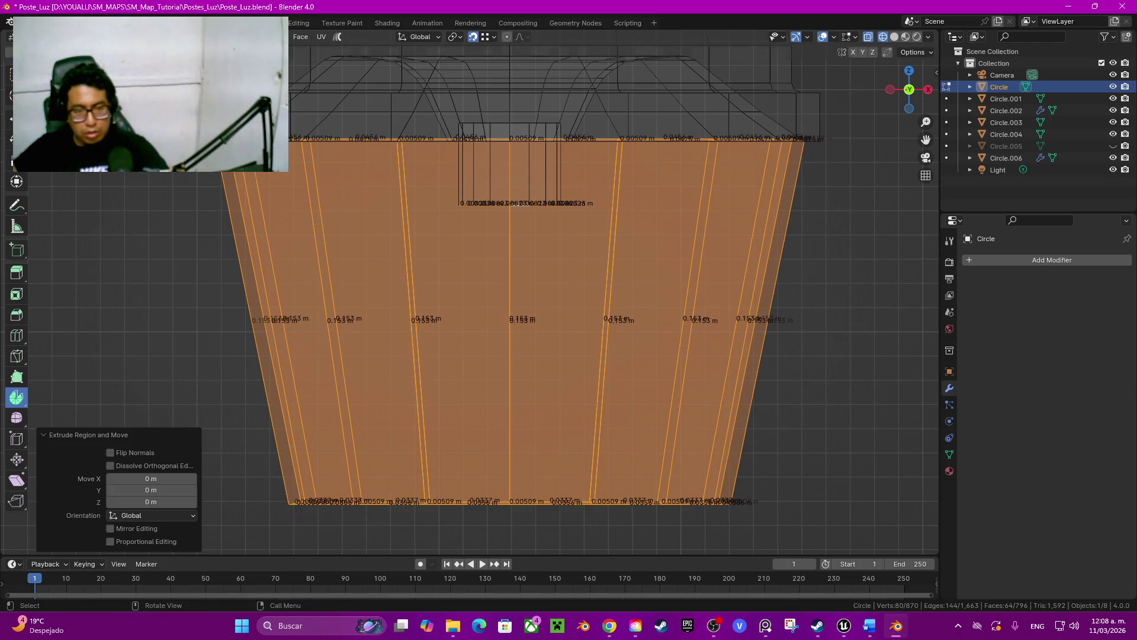
{"action": "key", "text": "ctrl+z"}
{"action": "key", "text": "alt+a"}
Select the hanging cylinder's bottom edge loop and lower it.
{"action": "left_click", "coordinate": [521, 203], "text": "alt"}
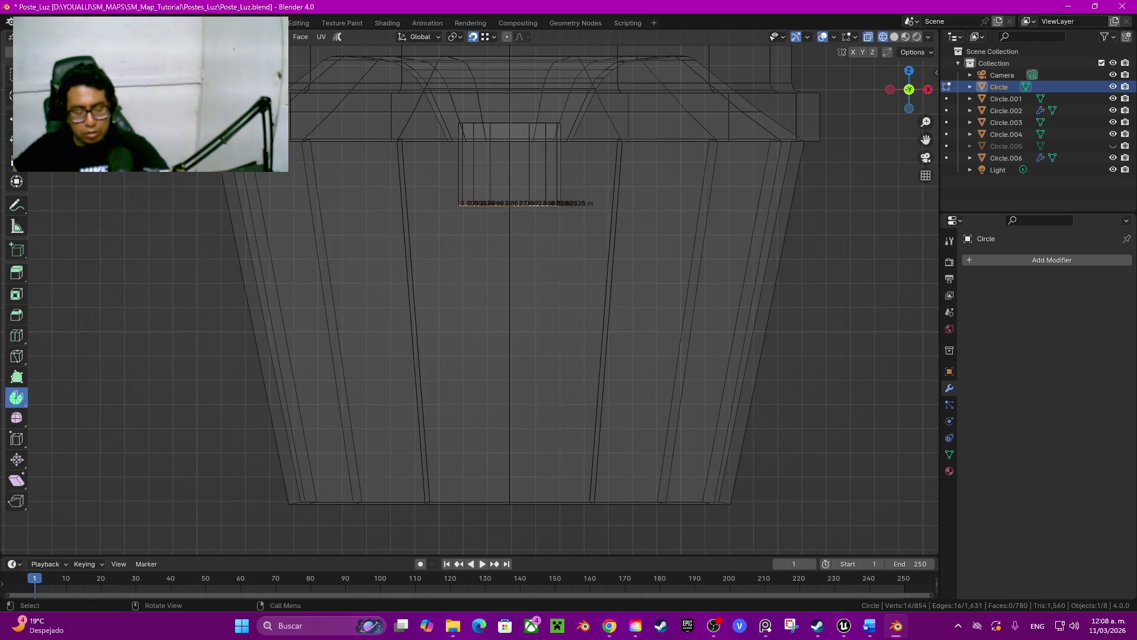
{"action": "key", "text": "g"}
{"action": "key", "text": "z"}
{"action": "key", "text": "Return"}
{"action": "key", "text": "s"}
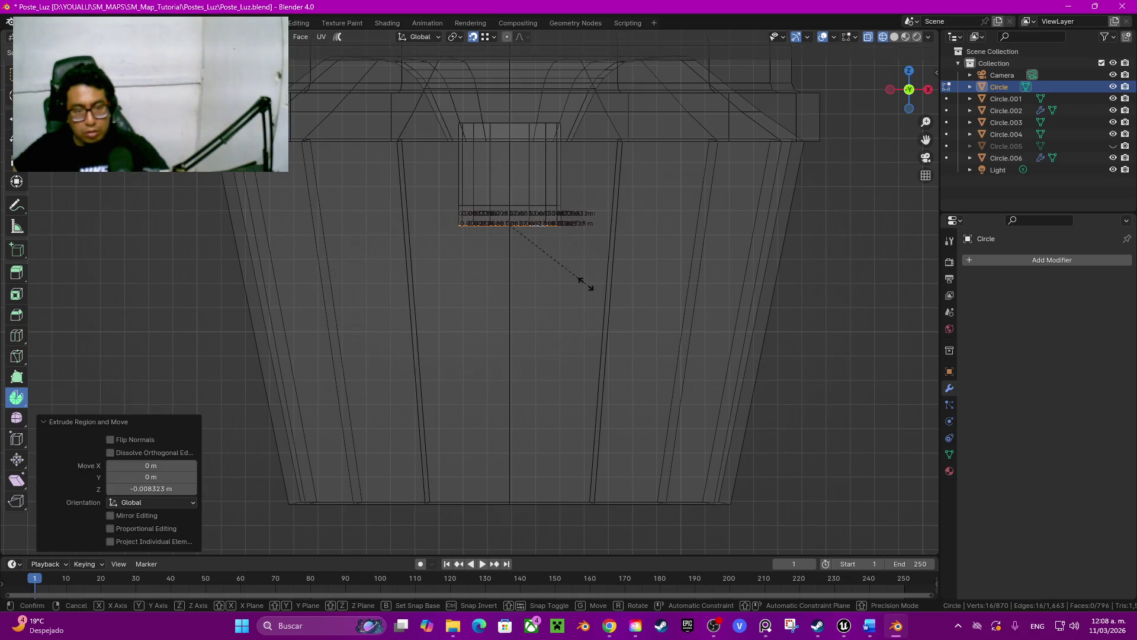
{"action": "left_click", "coordinate": [610, 285]}
{"action": "key", "text": "s"}
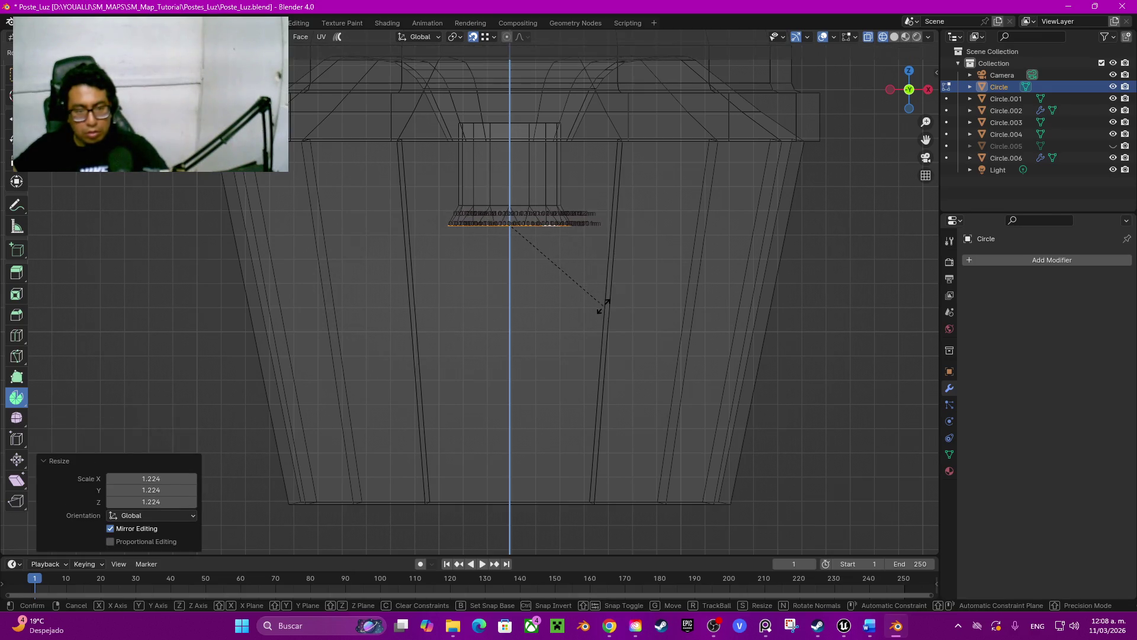
{"action": "key", "text": "Escape"}
Extrude the loop down twice, widening it to 1.131 to round the bulb.
{"action": "key", "text": "e"}
{"action": "key", "text": "z"}
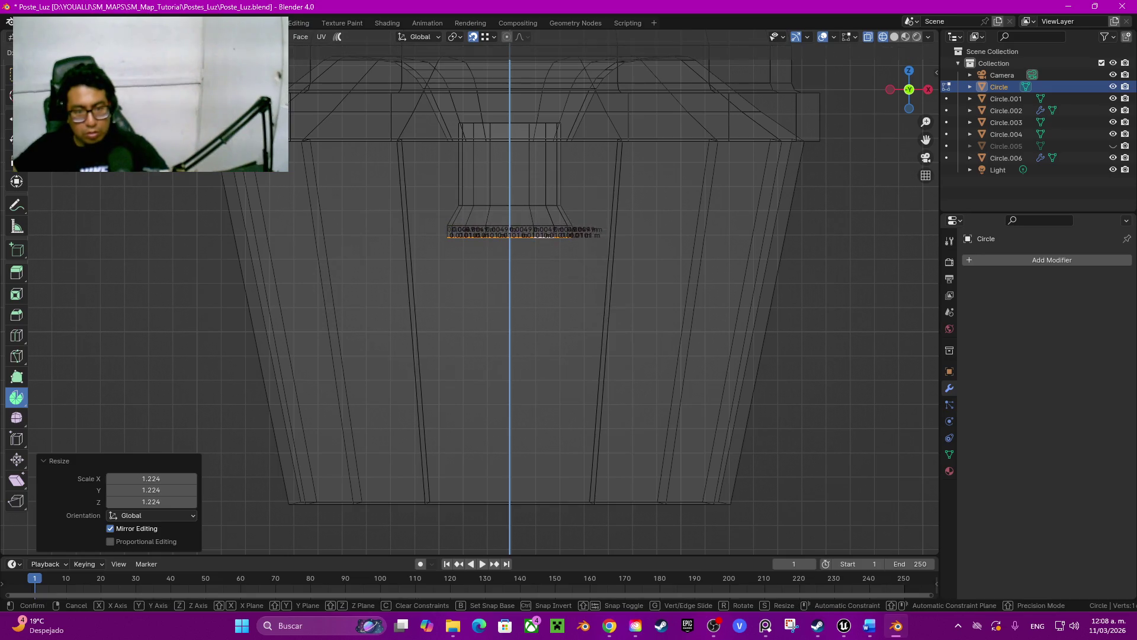
{"action": "key", "text": "Return"}
{"action": "key", "text": "s"}
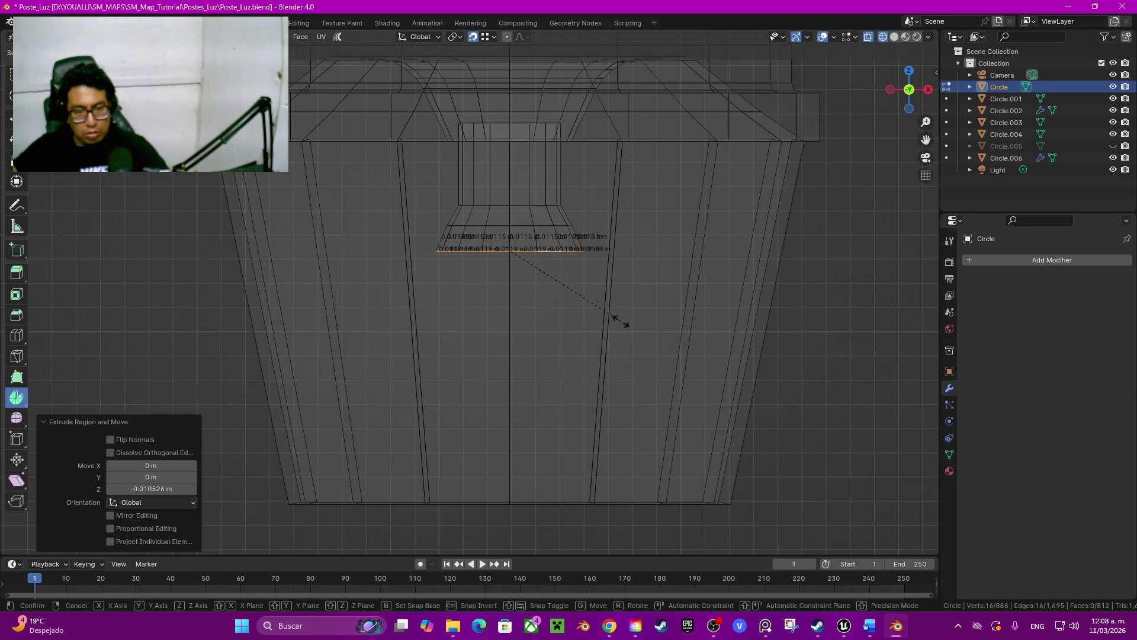
{"action": "key", "text": "Return"}
{"action": "key", "text": "e"}
{"action": "key", "text": "z"}
{"action": "key", "text": "Return"}
{"action": "key", "text": "s"}
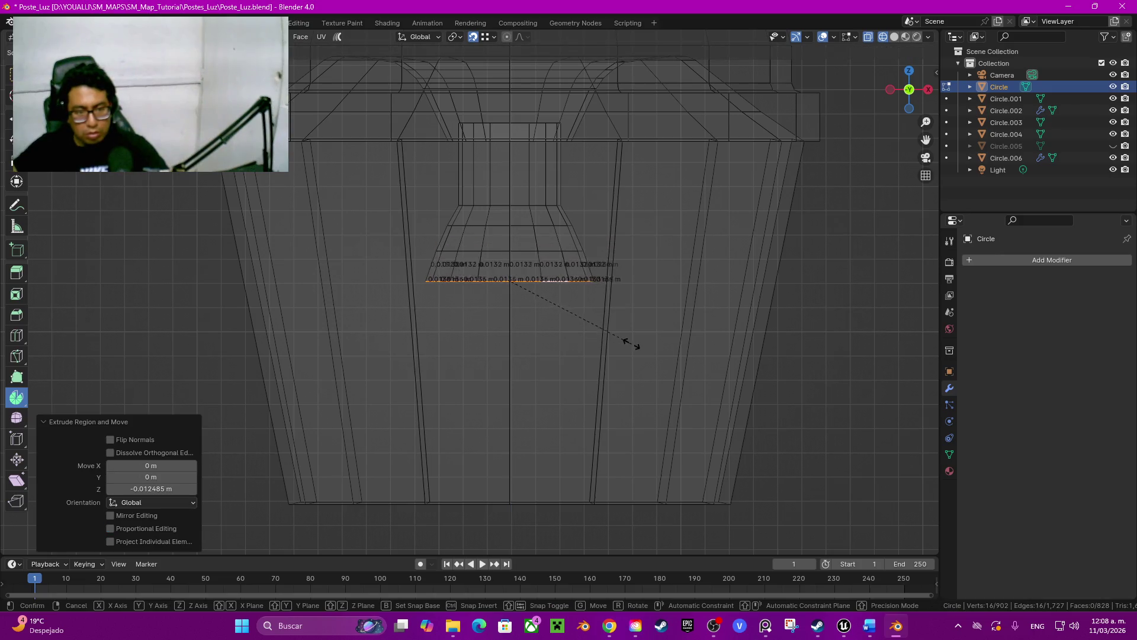
{"action": "key", "text": "Return"}
Extrude two more loops downward, narrowing the bulb to 0.936 and below.
{"action": "key", "text": "e"}
{"action": "key", "text": "z"}
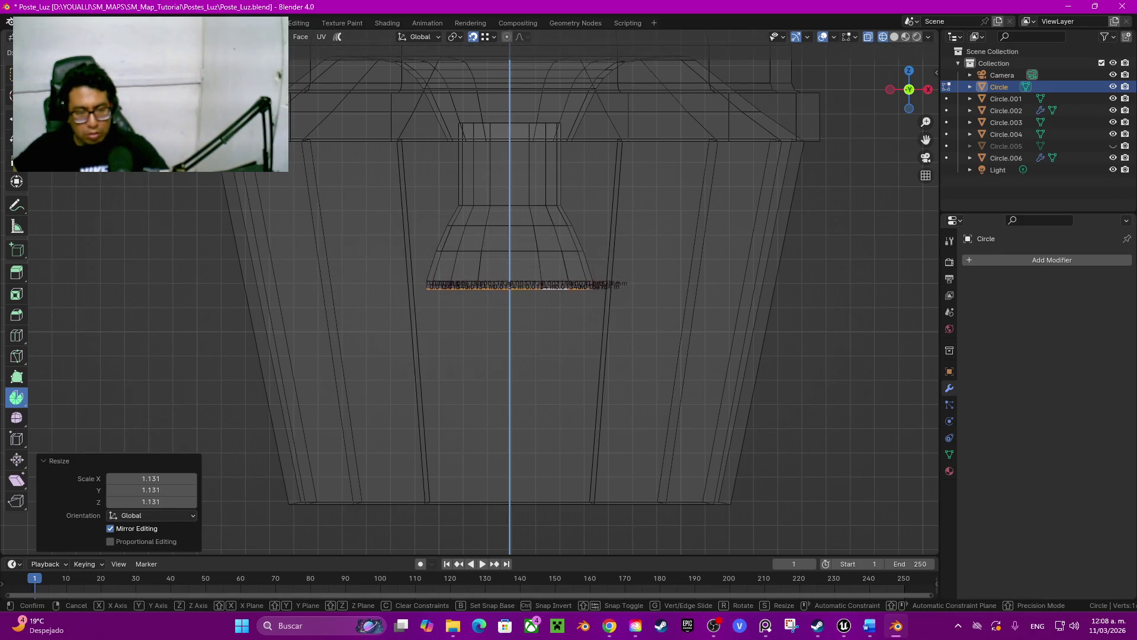
{"action": "key", "text": "Return"}
{"action": "key", "text": "s"}
{"action": "key", "text": "Return"}
{"action": "key", "text": "e"}
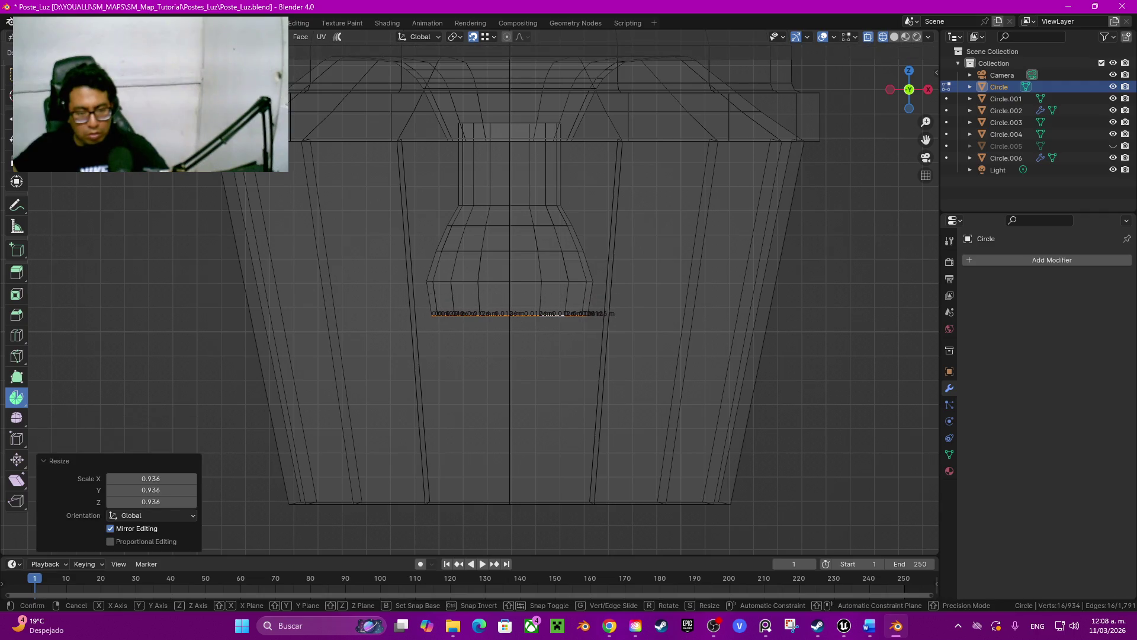
{"action": "key", "text": "z"}
{"action": "key", "text": "Return"}
{"action": "key", "text": "s"}
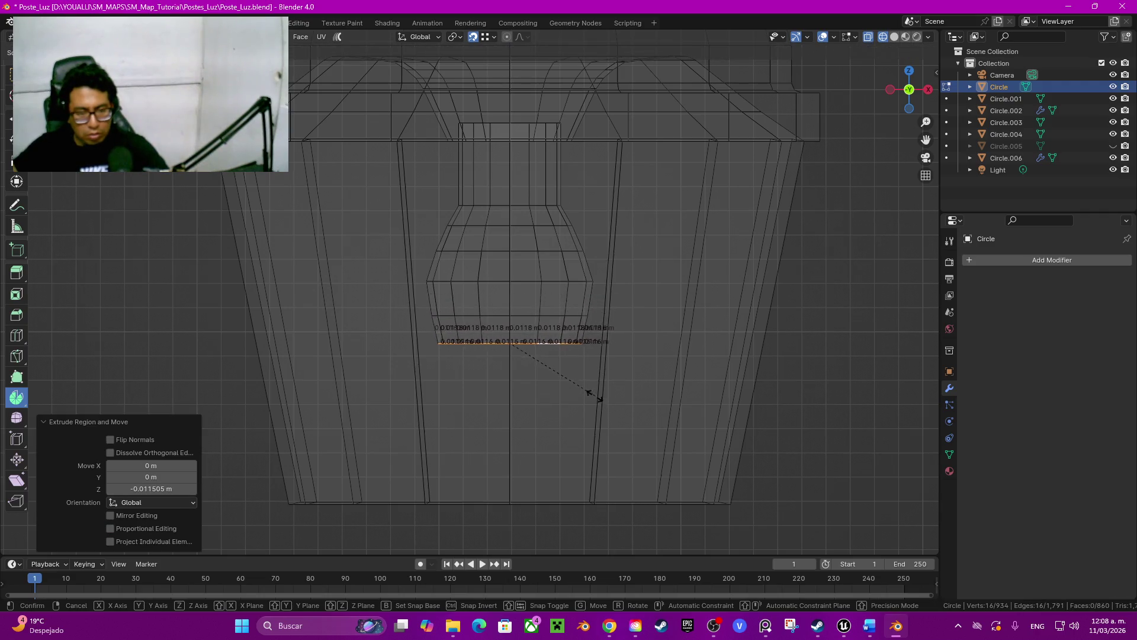
{"action": "key", "text": "Return"}
Extrude two further loops, shrinking them to 0.669 and 0.448 toward the tip.
{"action": "key", "text": "e"}
{"action": "key", "text": "z"}
{"action": "key", "text": "Return"}
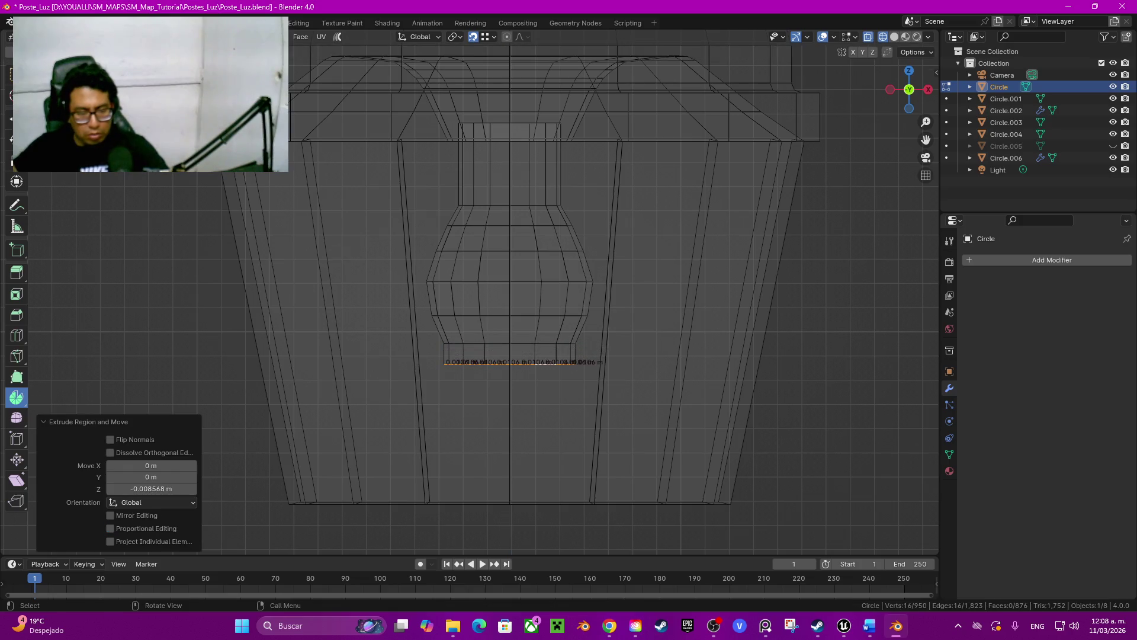
{"action": "key", "text": "s"}
{"action": "key", "text": "Return"}
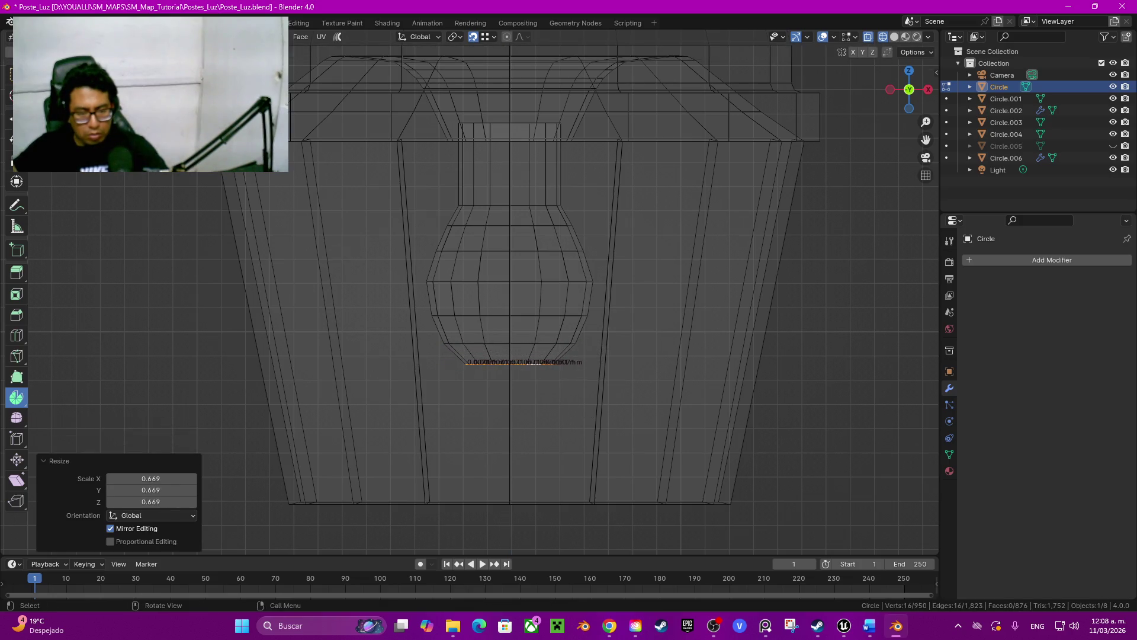
{"action": "key", "text": "e"}
{"action": "key", "text": "z"}
{"action": "key", "text": "Return"}
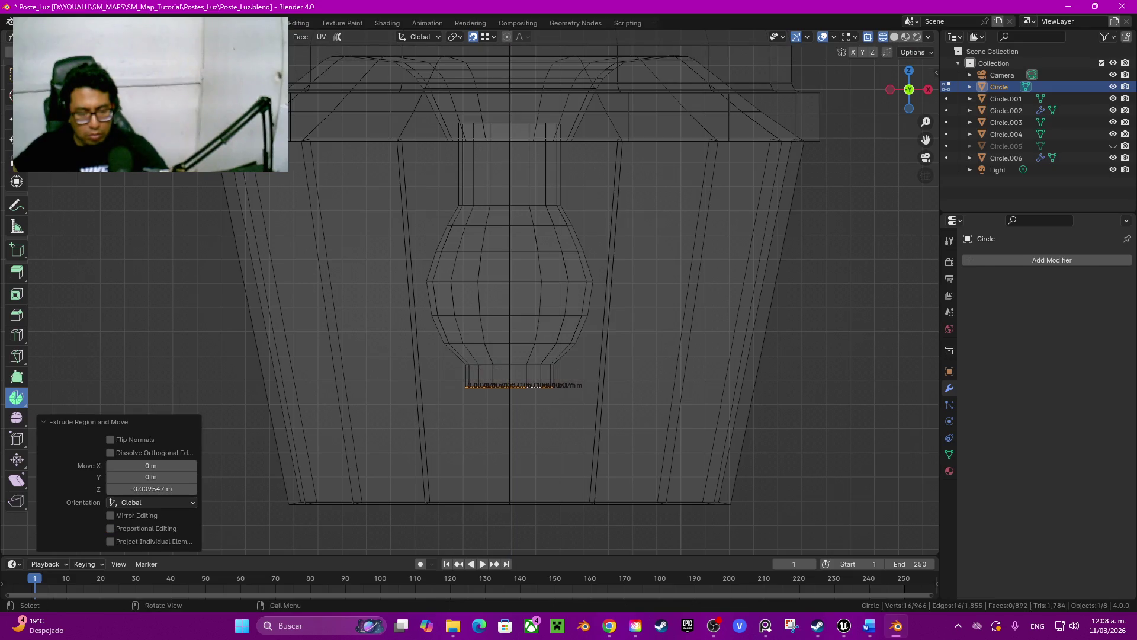
{"action": "key", "text": "s"}
{"action": "key", "text": "Return"}
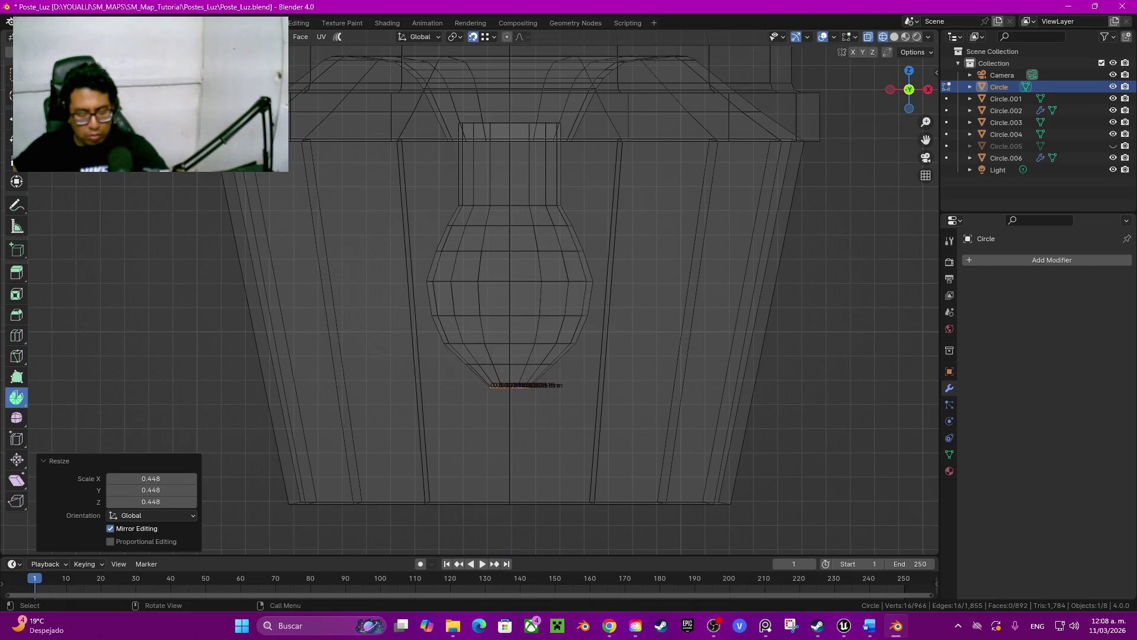
Add a short final extrusion at the tip and switch to solid shading.
{"action": "key", "text": "e"}
{"action": "key", "text": "z"}
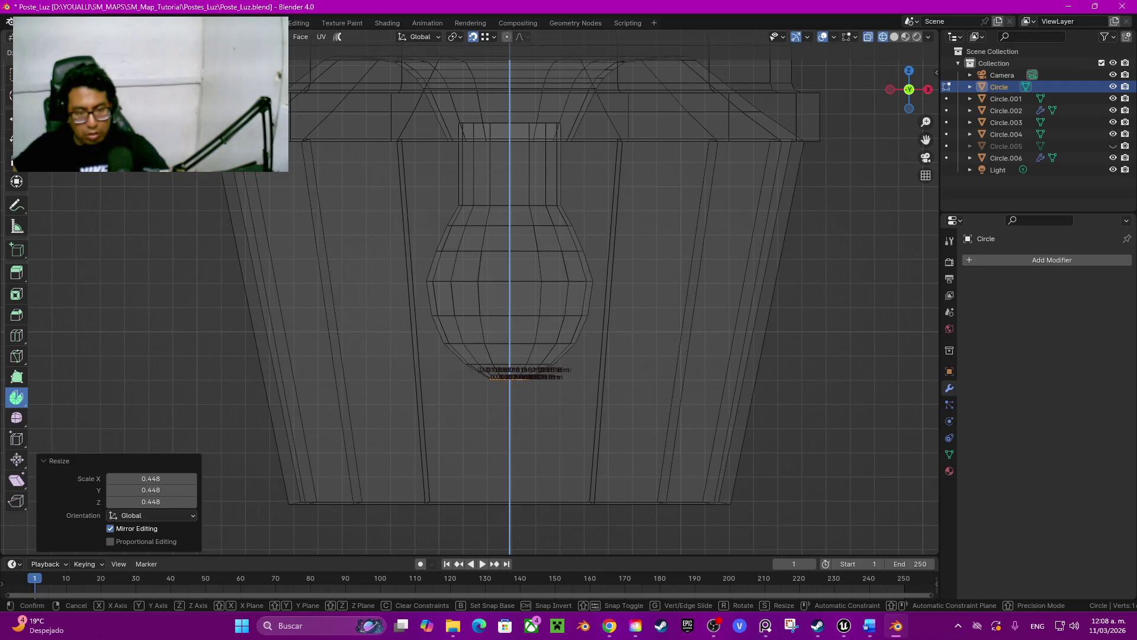
{"action": "key", "text": "Return"}
{"action": "key", "text": "shift+z"}
{"action": "middle_click_drag", "start_coordinate": [533, 296], "coordinate": [533, 367]}
Apply Shade Auto Smooth to the lamp head object.
{"action": "middle_click_drag", "start_coordinate": [593, 296], "coordinate": [592, 320]}
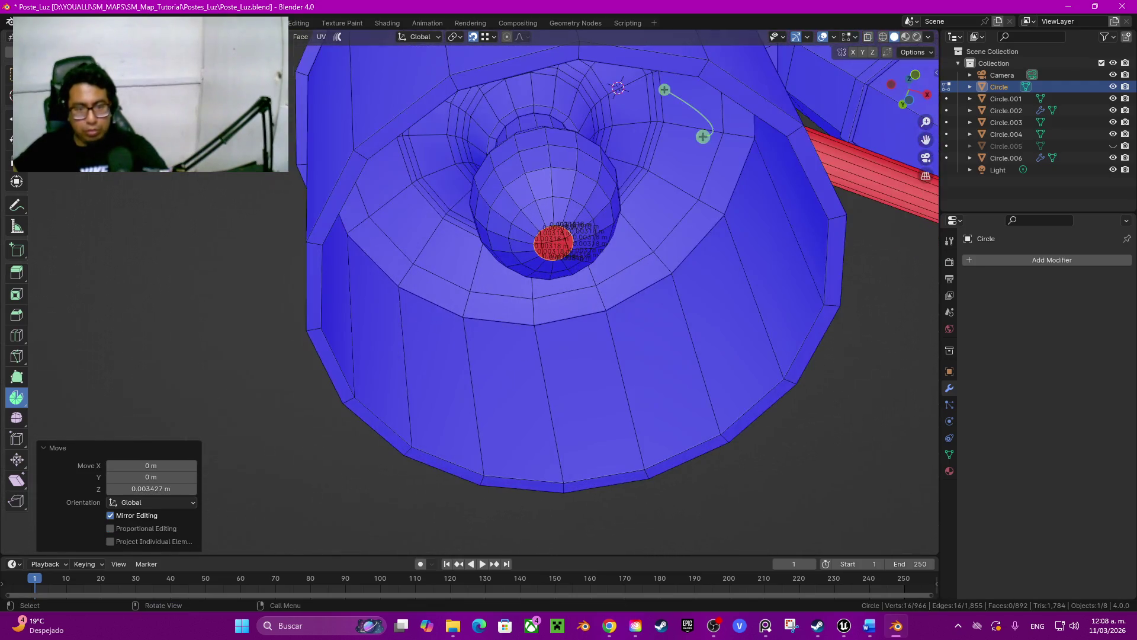
{"action": "key", "text": "Tab"}
{"action": "right_click", "coordinate": [675, 282]}
{"action": "left_click", "coordinate": [676, 282]}
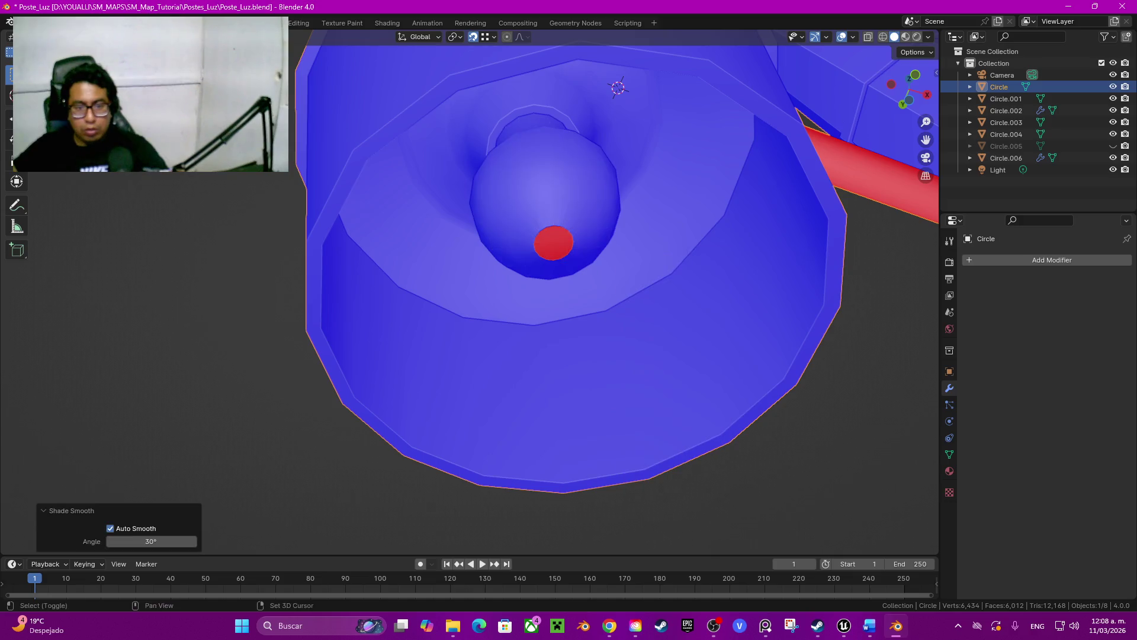
{"action": "key", "text": "Tab"}
{"action": "scroll", "coordinate": [527, 297], "scroll_direction": "up", "scroll_amount": 5}
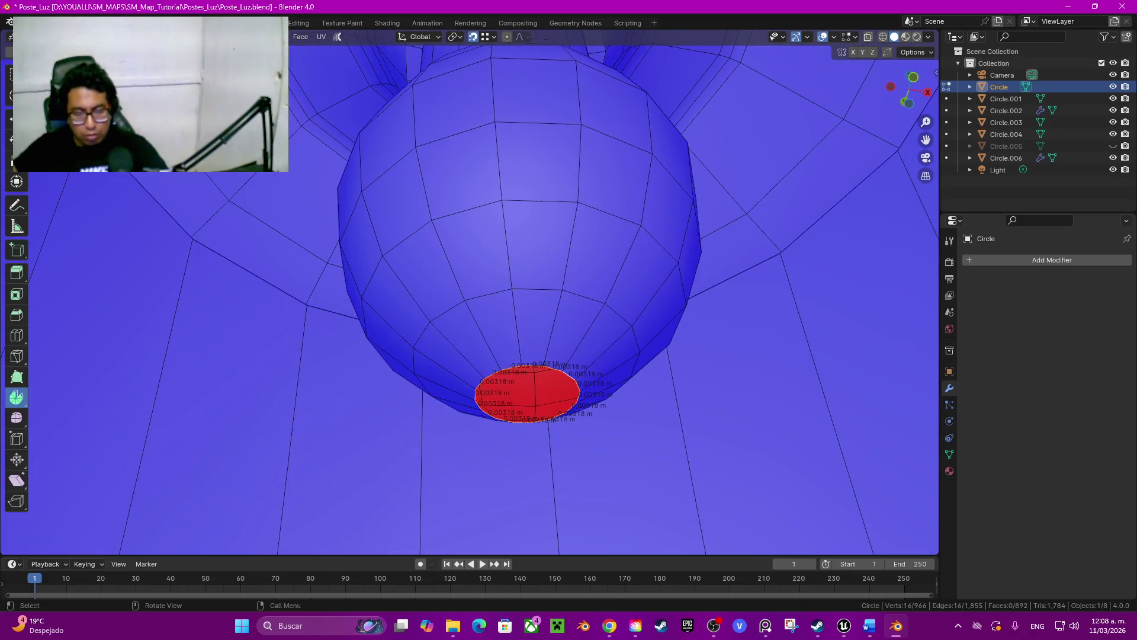
Extrude the bulb's tip loop once more and inspect the shade opening.
{"action": "key", "text": "e"}
{"action": "key", "text": "Escape"}
{"action": "key", "text": "e"}
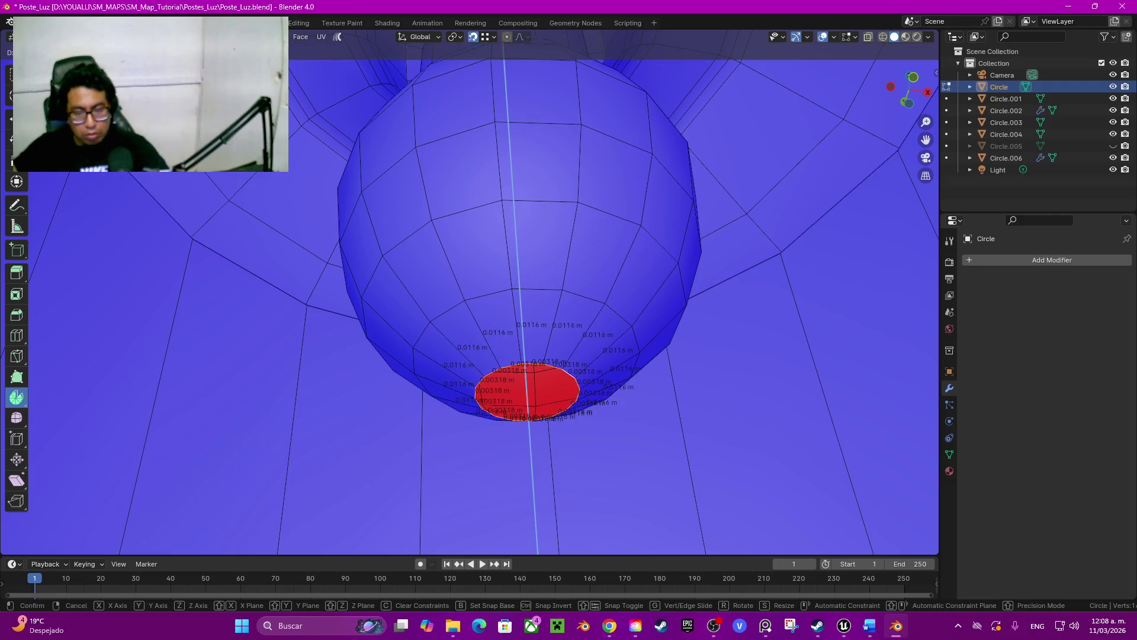
{"action": "key", "text": "Return"}
{"action": "key", "text": "Tab"}
{"action": "scroll", "coordinate": [482, 296], "scroll_direction": "down", "scroll_amount": 5}
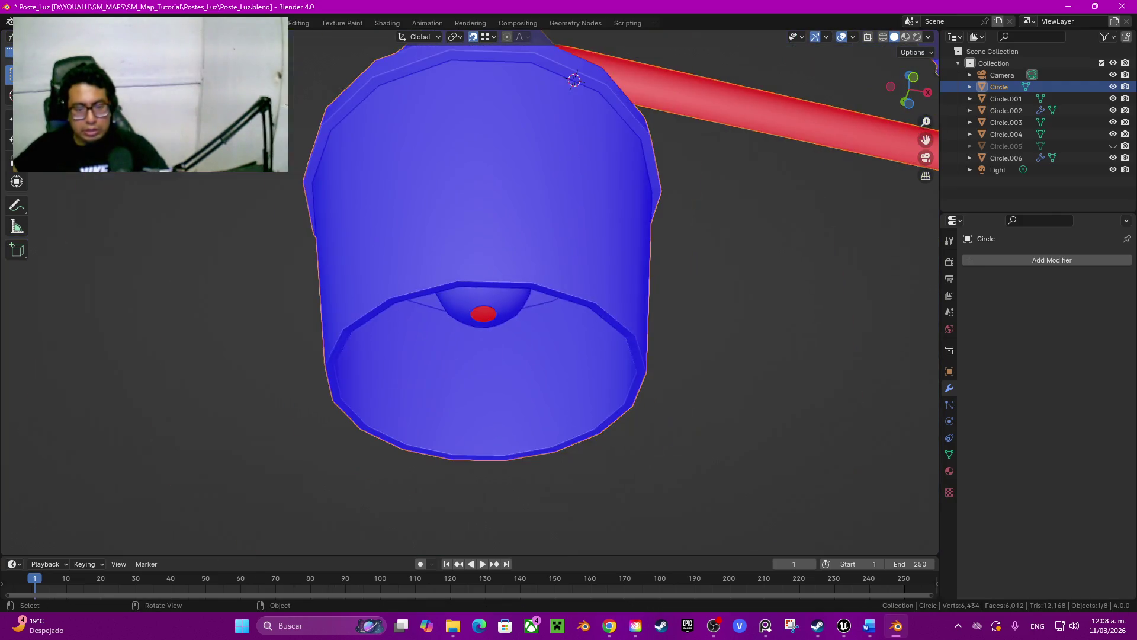
{"action": "middle_click_drag", "start_coordinate": [482, 308], "coordinate": [483, 261]}
{"action": "key", "text": "Tab"}
{"action": "scroll", "coordinate": [483, 320], "scroll_direction": "up", "scroll_amount": 5}
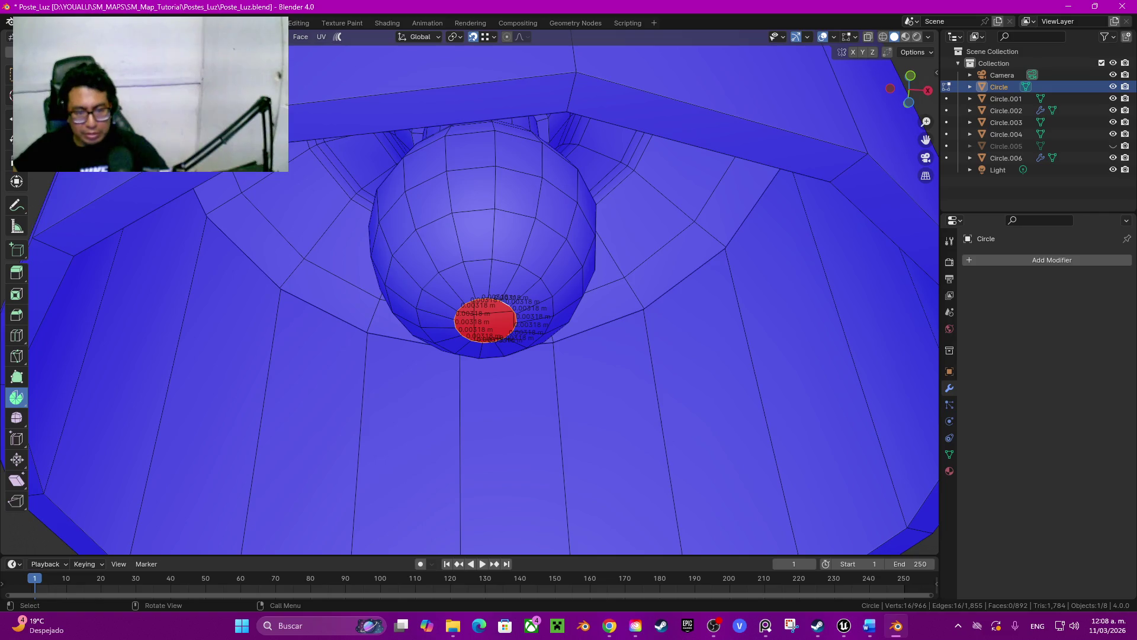
{"action": "scroll", "coordinate": [516, 327], "scroll_direction": "up", "scroll_amount": 1}
Grid-fill the hole at the bulb tip and set the fill offset to 1.
{"action": "key", "text": "q"}
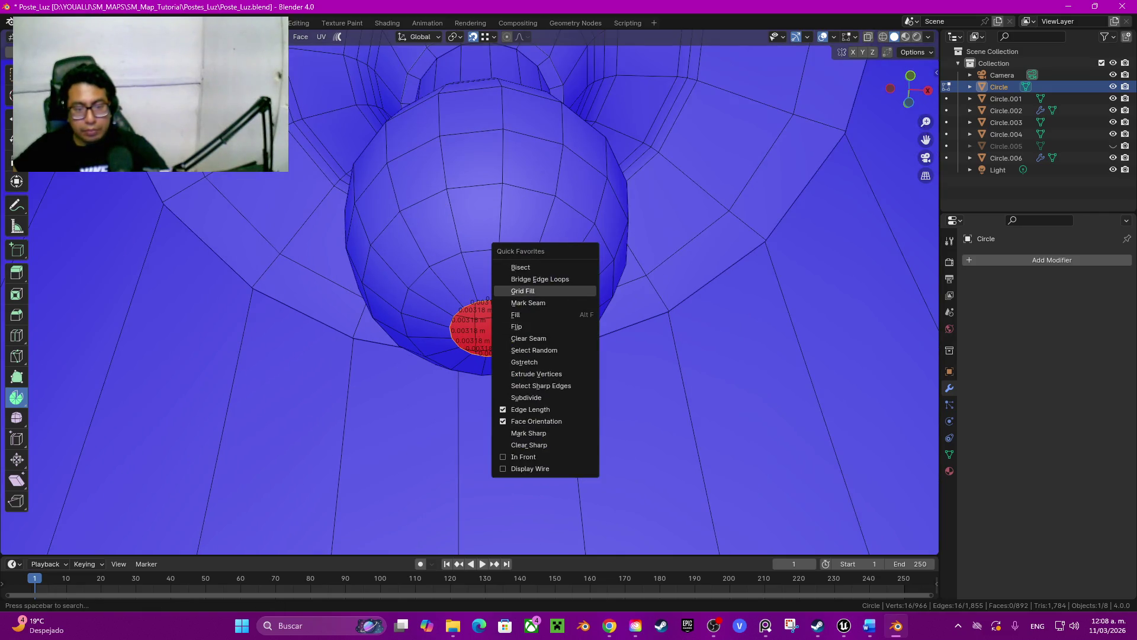
{"action": "left_click", "coordinate": [522, 291]}
{"action": "middle_click_drag", "start_coordinate": [522, 291], "coordinate": [533, 279]}
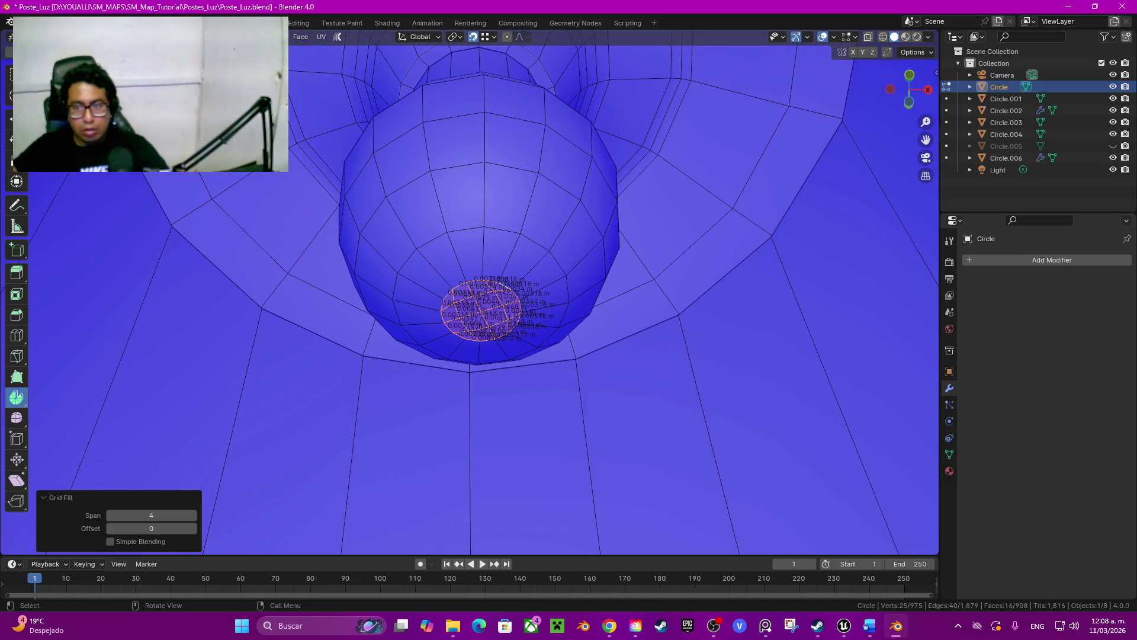
{"action": "middle_click_drag", "start_coordinate": [533, 278], "coordinate": [614, 173]}
{"action": "left_click", "coordinate": [909, 89]}
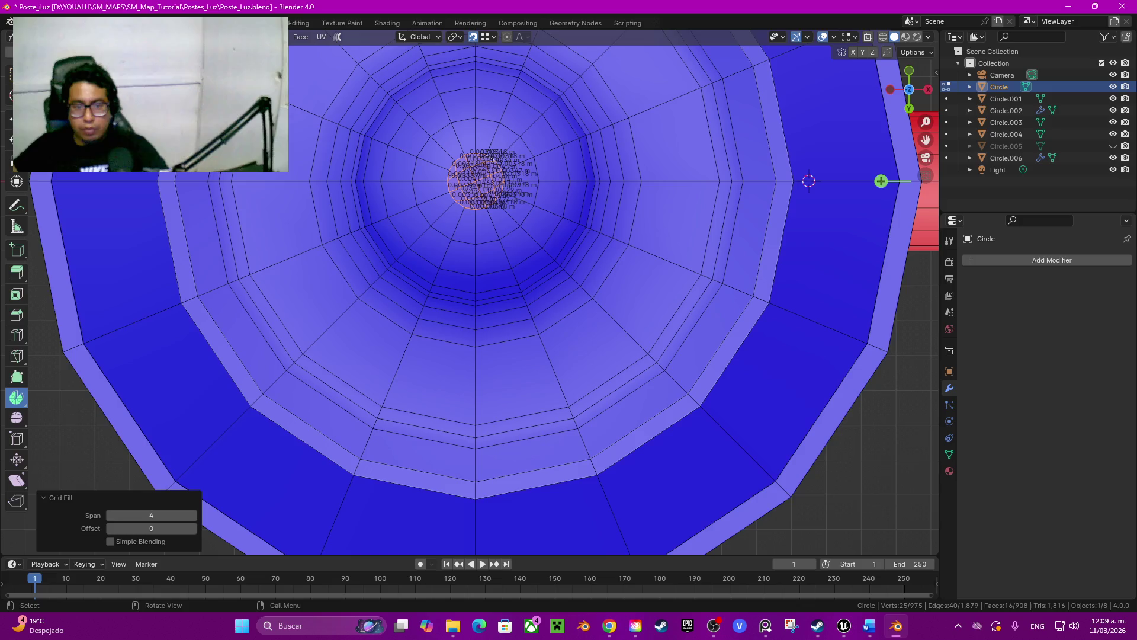
{"action": "key", "text": "KP_Decimal"}
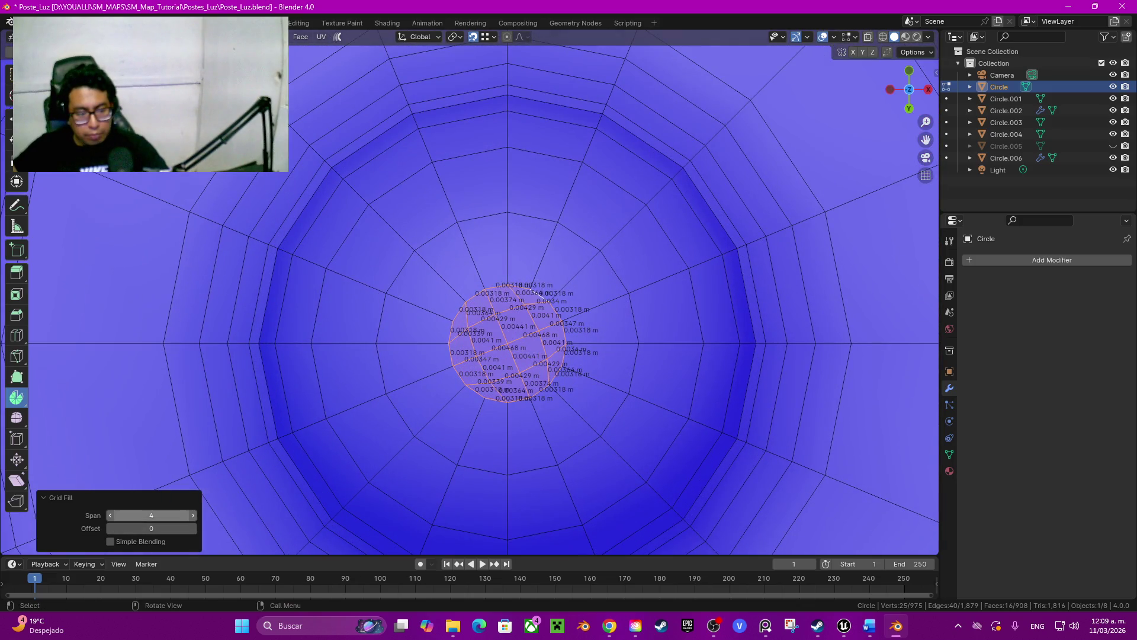
{"action": "left_click", "coordinate": [193, 528]}
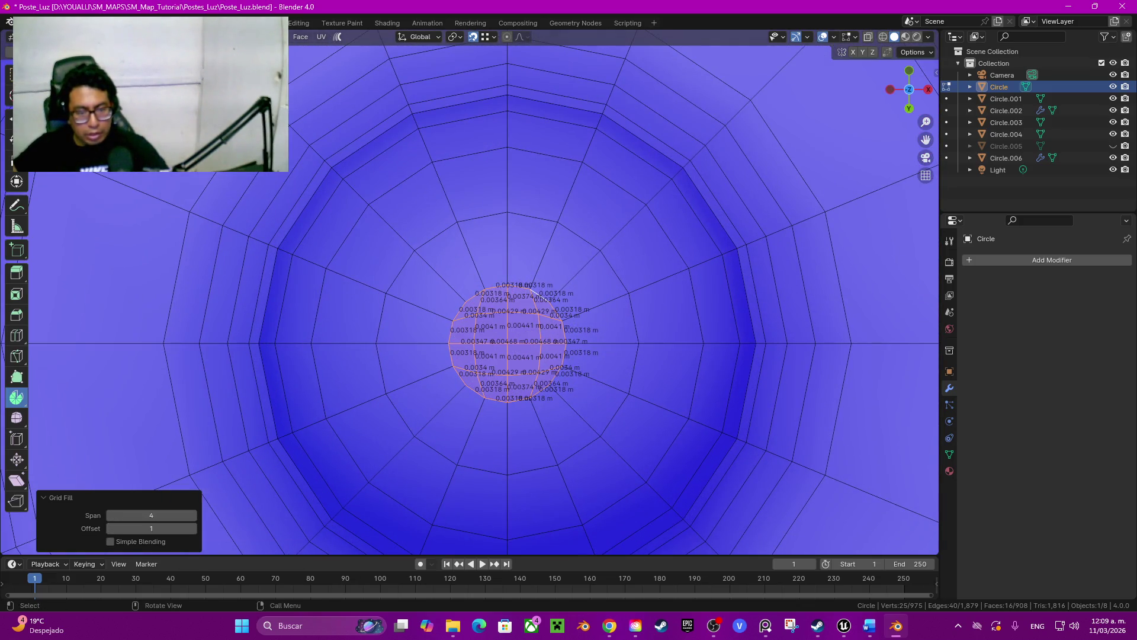
{"action": "mouse_move", "coordinate": [193, 527]}
{"action": "middle_mouse_down"}
{"action": "mouse_move", "coordinate": [835, 312]}
{"action": "mouse_move", "coordinate": [829, 331]}
{"action": "middle_mouse_up"}
{"action": "scroll", "coordinate": [829, 331], "scroll_direction": "down", "scroll_amount": 10}
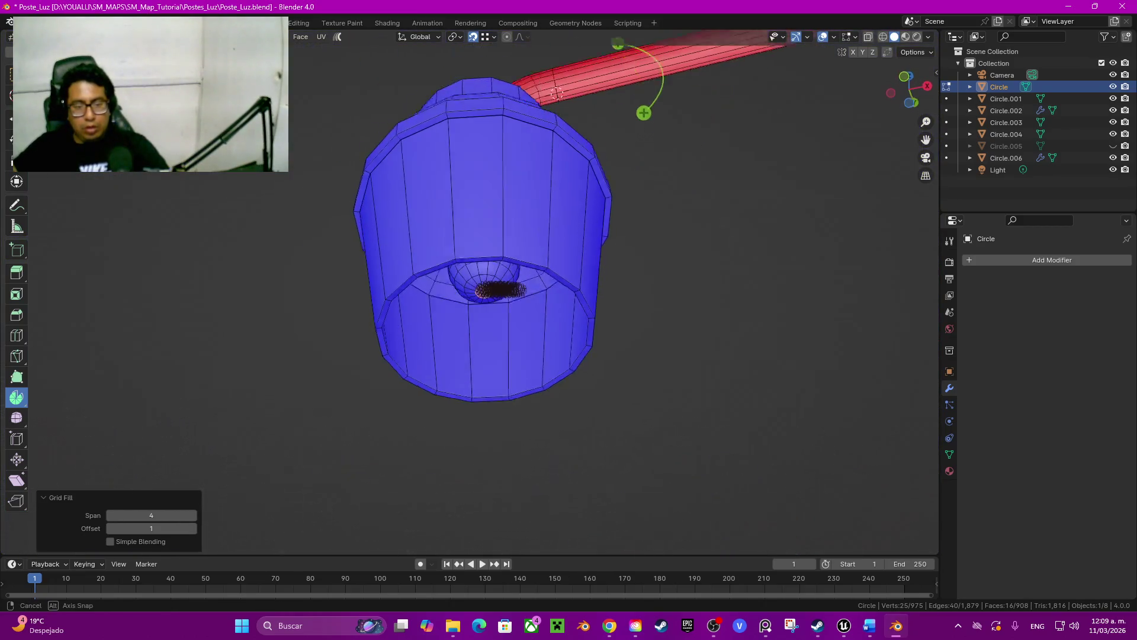
Bevel the edge loop around the shade neck into a narrow band of faces.
{"action": "left_click", "coordinate": [830, 332]}
{"action": "mouse_move", "coordinate": [553, 113]}
{"action": "middle_mouse_down"}
{"action": "mouse_move", "coordinate": [629, 305]}
{"action": "mouse_move", "coordinate": [571, 482]}
{"action": "mouse_move", "coordinate": [546, 191]}
{"action": "mouse_move", "coordinate": [515, 137]}
{"action": "mouse_move", "coordinate": [498, 181]}
{"action": "mouse_move", "coordinate": [491, 367]}
{"action": "mouse_move", "coordinate": [475, 267]}
{"action": "mouse_move", "coordinate": [398, 223]}
{"action": "mouse_move", "coordinate": [426, 261]}
{"action": "mouse_move", "coordinate": [444, 346]}
{"action": "middle_mouse_up"}
{"action": "scroll", "coordinate": [474, 268], "scroll_direction": "up", "scroll_amount": 3}
{"action": "left_click", "coordinate": [424, 254], "text": "alt"}
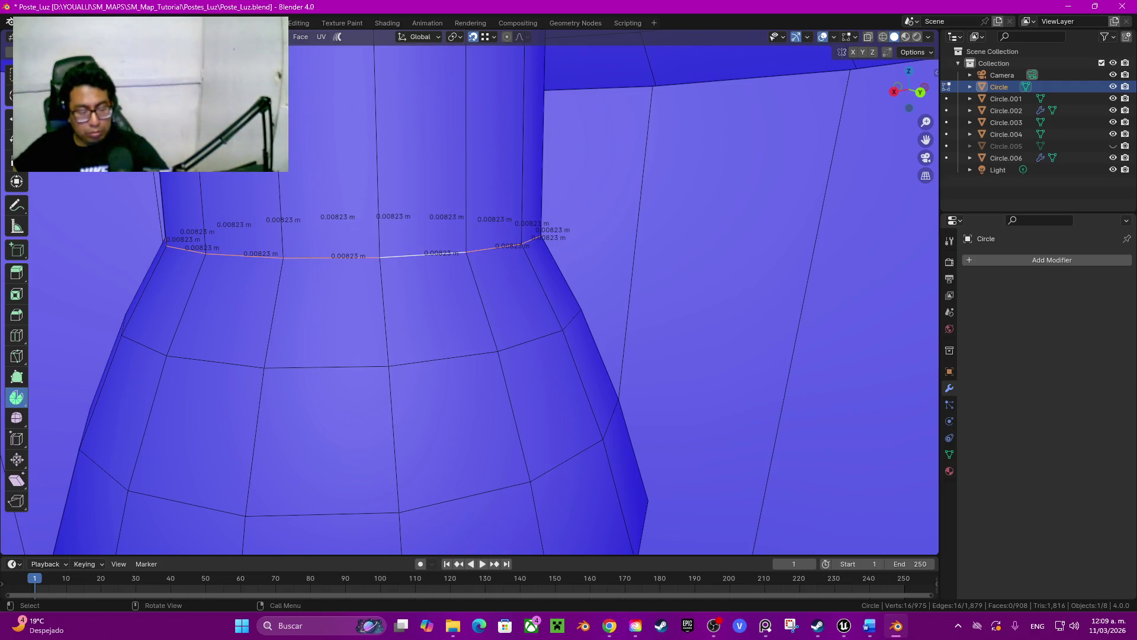
{"action": "key", "text": "ctrl+b"}
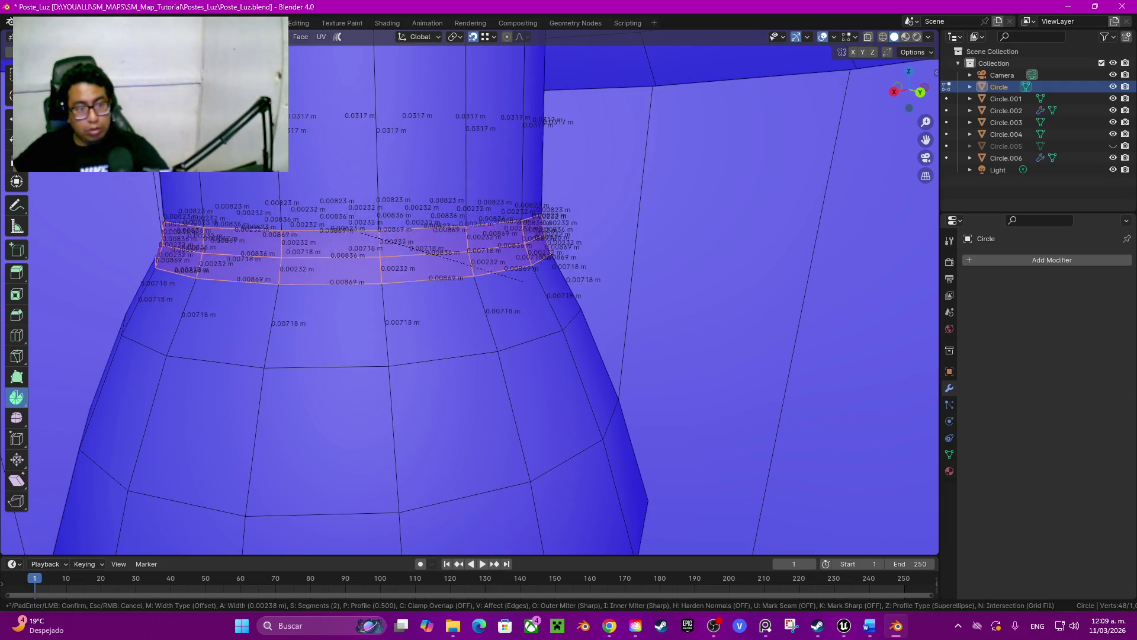
{"action": "left_click", "coordinate": [527, 289]}
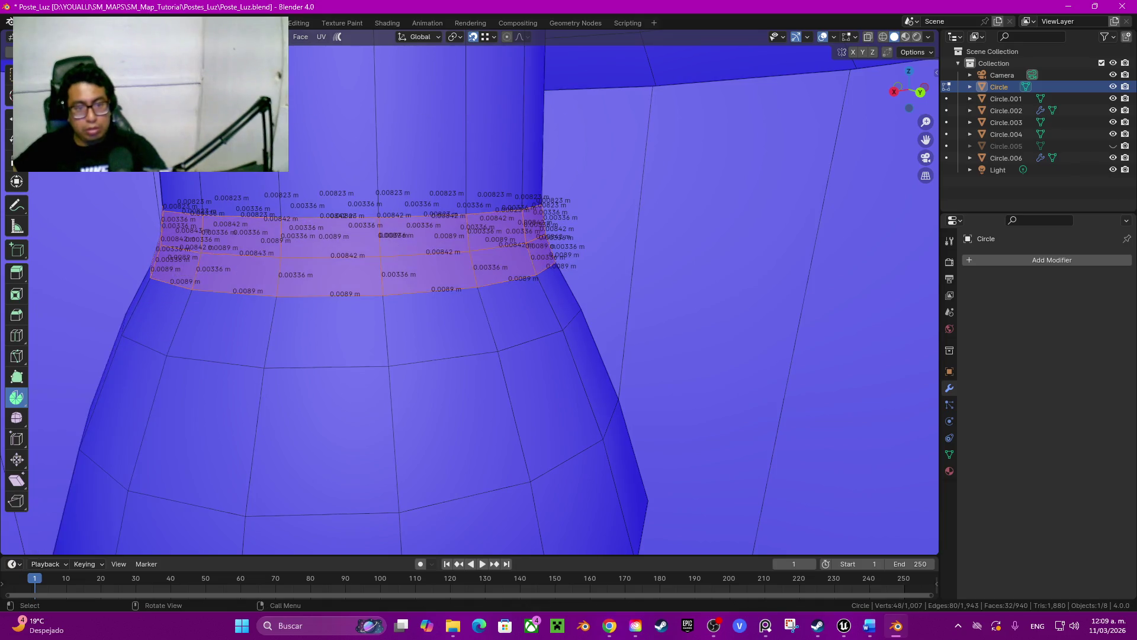
Select the band's ring of faces and offset it by -0.00185 m.
{"action": "left_click", "coordinate": [422, 137]}
{"action": "left_click", "coordinate": [521, 148], "text": "alt"}
{"action": "key", "text": "e"}
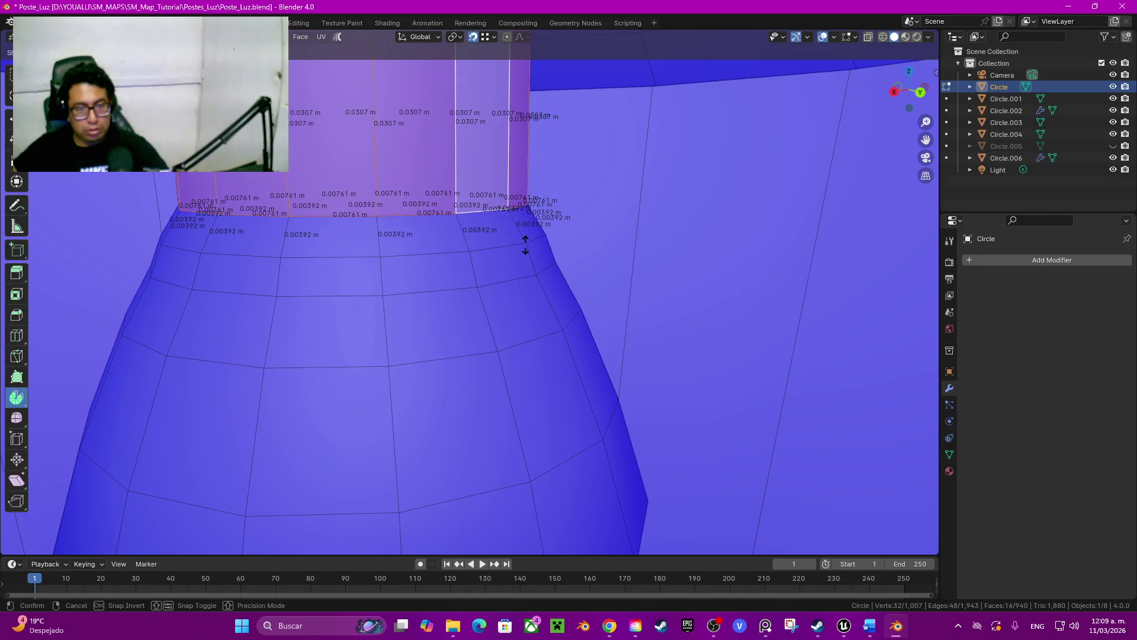
{"action": "left_click", "coordinate": [524, 244]}
{"action": "mouse_move", "coordinate": [524, 244]}
{"action": "middle_mouse_down"}
{"action": "mouse_move", "coordinate": [516, 113]}
{"action": "mouse_move", "coordinate": [527, 261]}
{"action": "mouse_move", "coordinate": [459, 169]}
{"action": "middle_mouse_up"}
Select the connected lamp head, zoom out to the pole and arm, then switch to the Instagram browser.
{"action": "key", "text": "ctrl+l"}
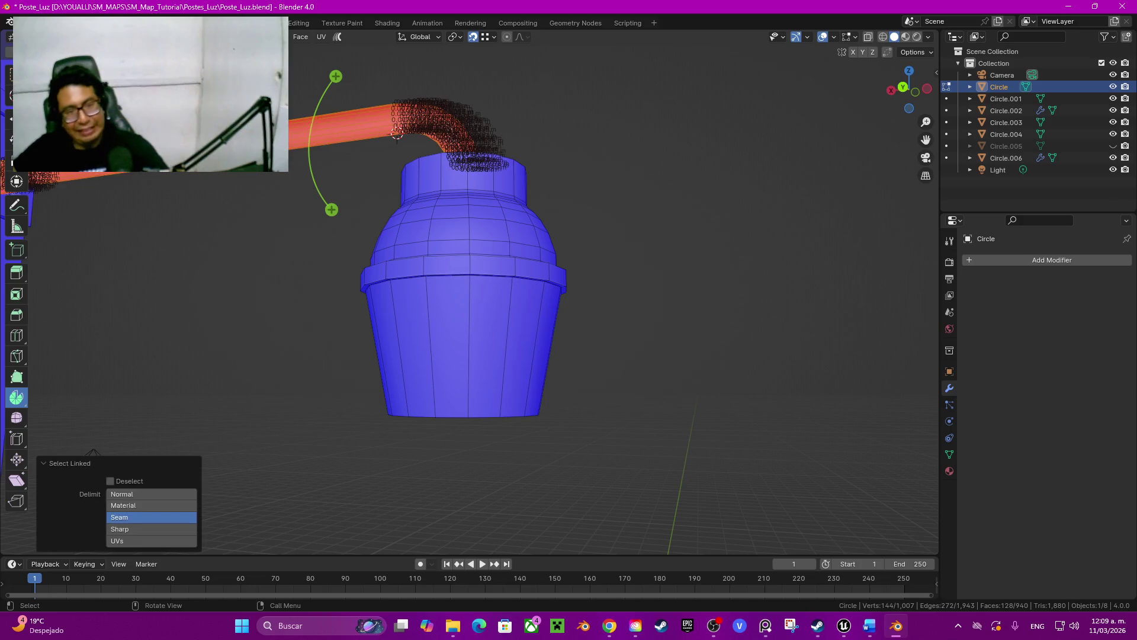
{"action": "key", "text": "q"}
{"action": "key", "text": "alt+a"}
{"action": "mouse_move", "coordinate": [415, 154]}
{"action": "middle_mouse_down"}
{"action": "mouse_move", "coordinate": [439, 231]}
{"action": "mouse_move", "coordinate": [423, 240]}
{"action": "middle_mouse_up"}
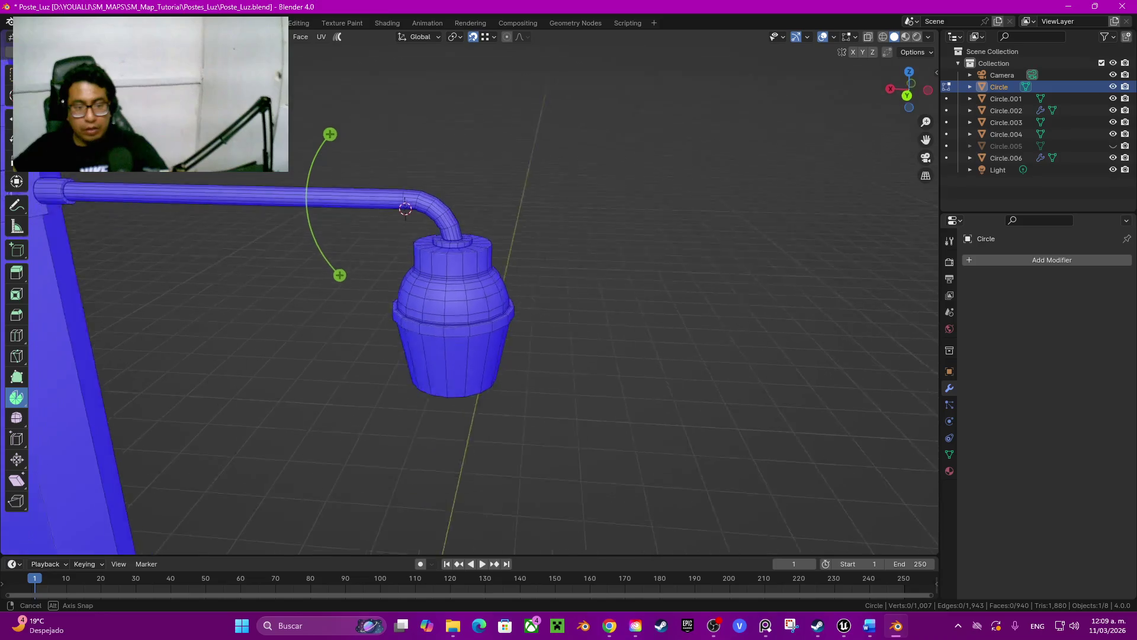
{"action": "scroll", "coordinate": [439, 296], "scroll_direction": "up", "scroll_amount": 3}
{"action": "scroll", "coordinate": [438, 296], "scroll_direction": "up", "scroll_amount": 3}
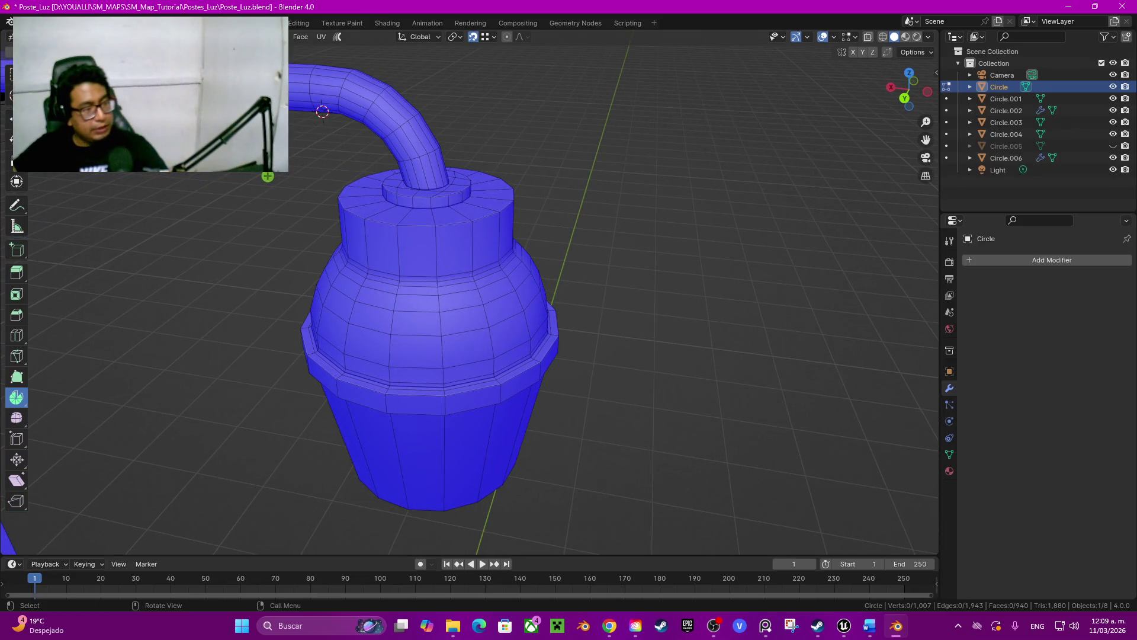
{"action": "key", "text": "alt+Tab"}
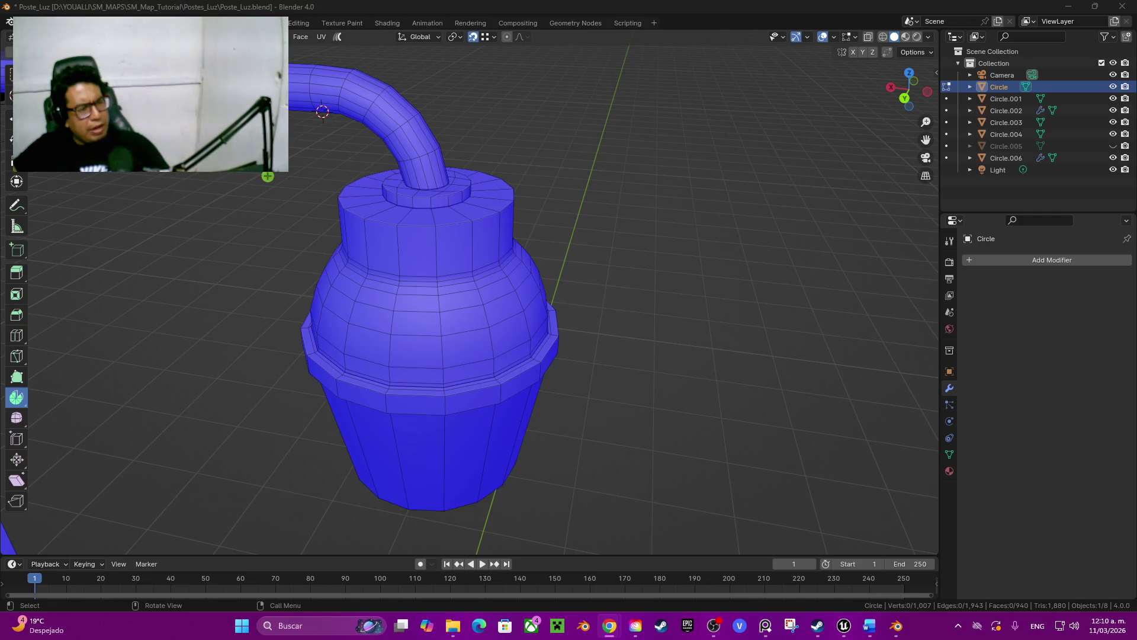
{"action": "key", "text": "alt+Tab"}
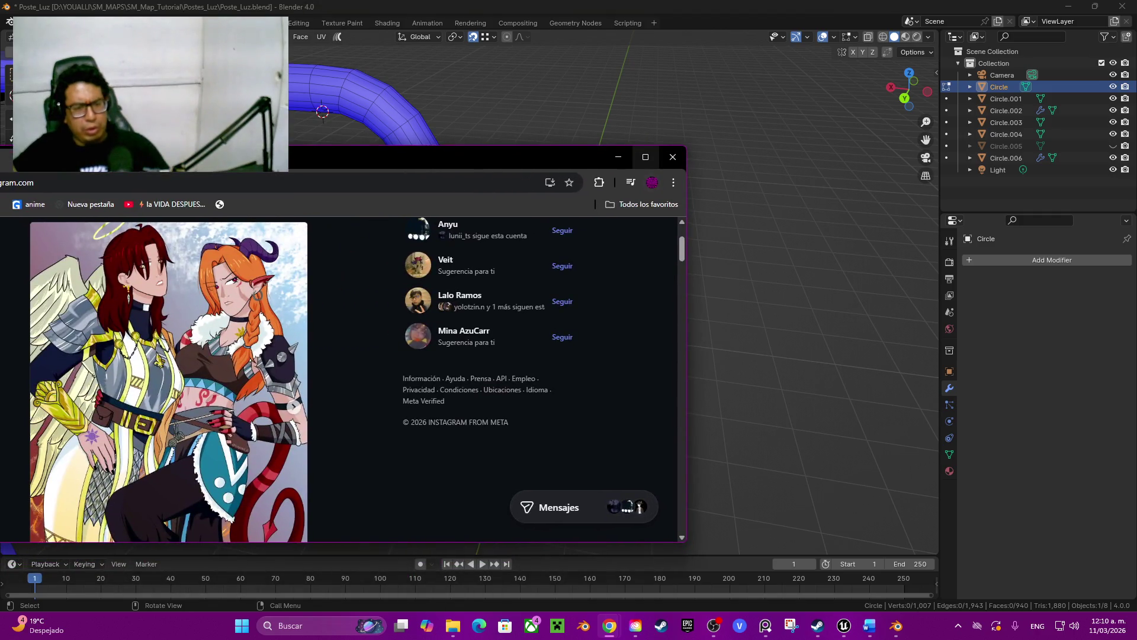
Maximize Chrome, open the author's first post and copy its link.
{"action": "key", "text": "super+Up"}
{"action": "scroll", "coordinate": [450, 341], "scroll_direction": "up", "scroll_amount": 2}
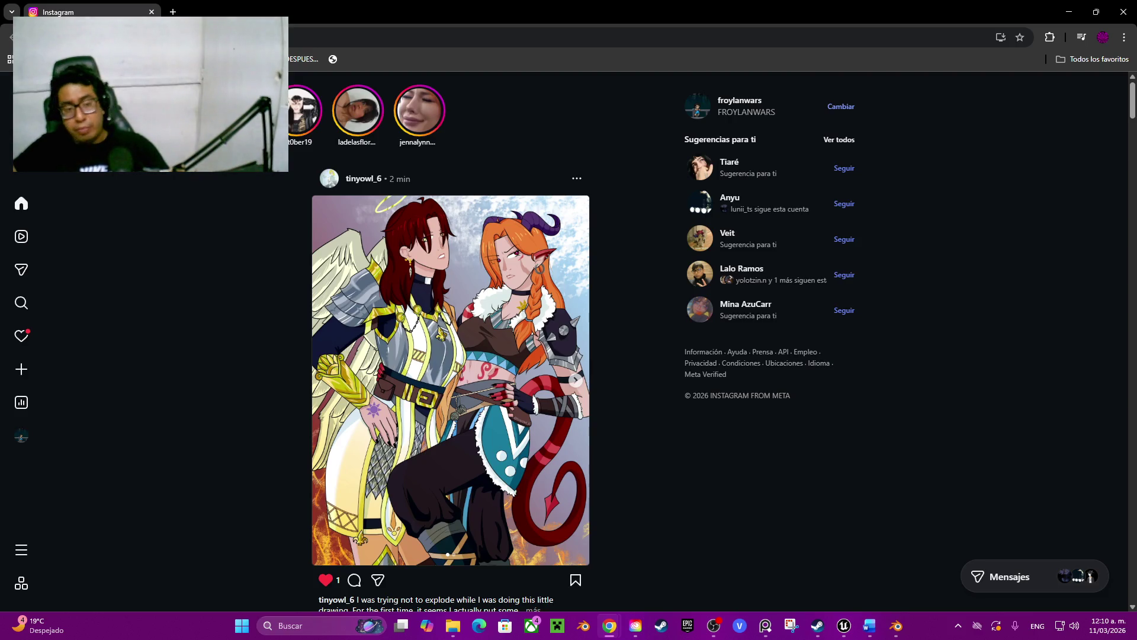
{"action": "left_click", "coordinate": [363, 178]}
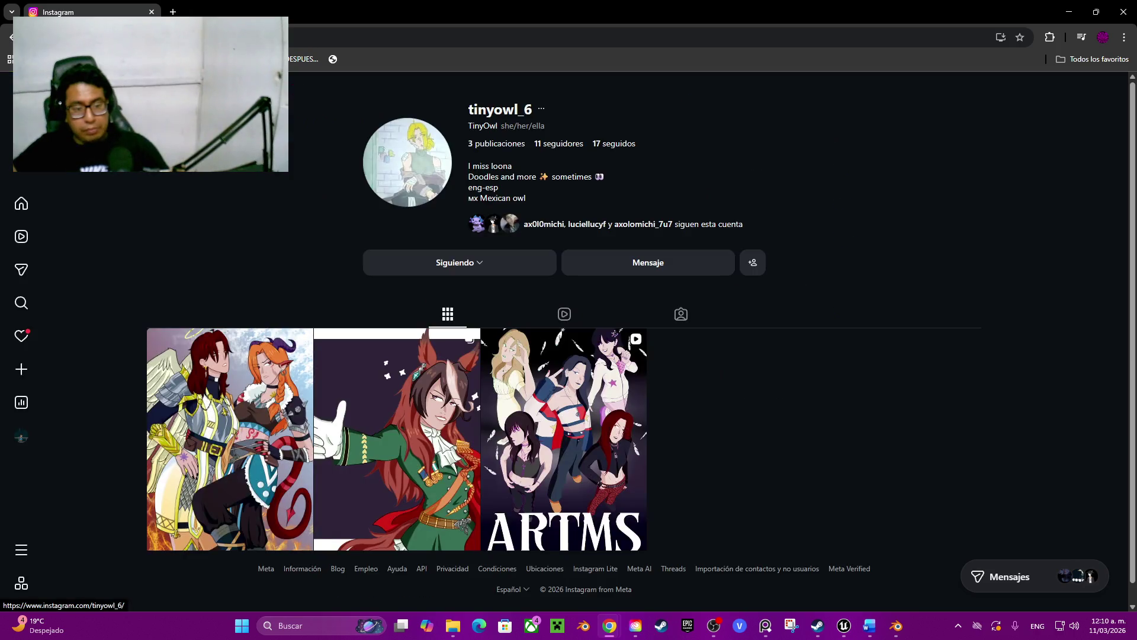
{"action": "left_click", "coordinate": [231, 438]}
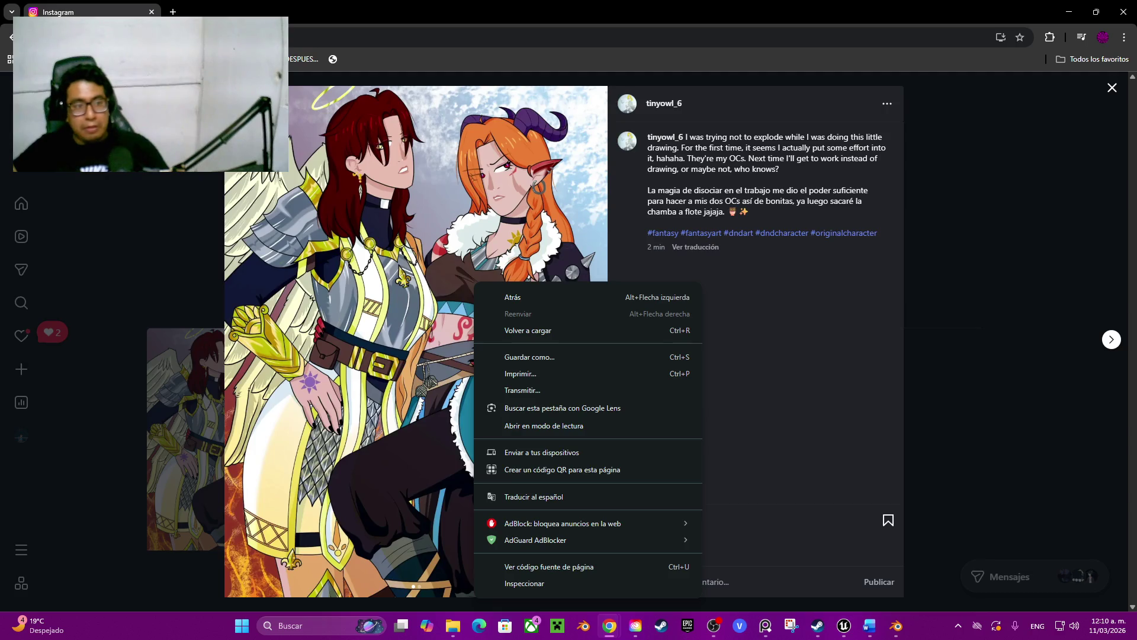
{"action": "key", "text": "Escape"}
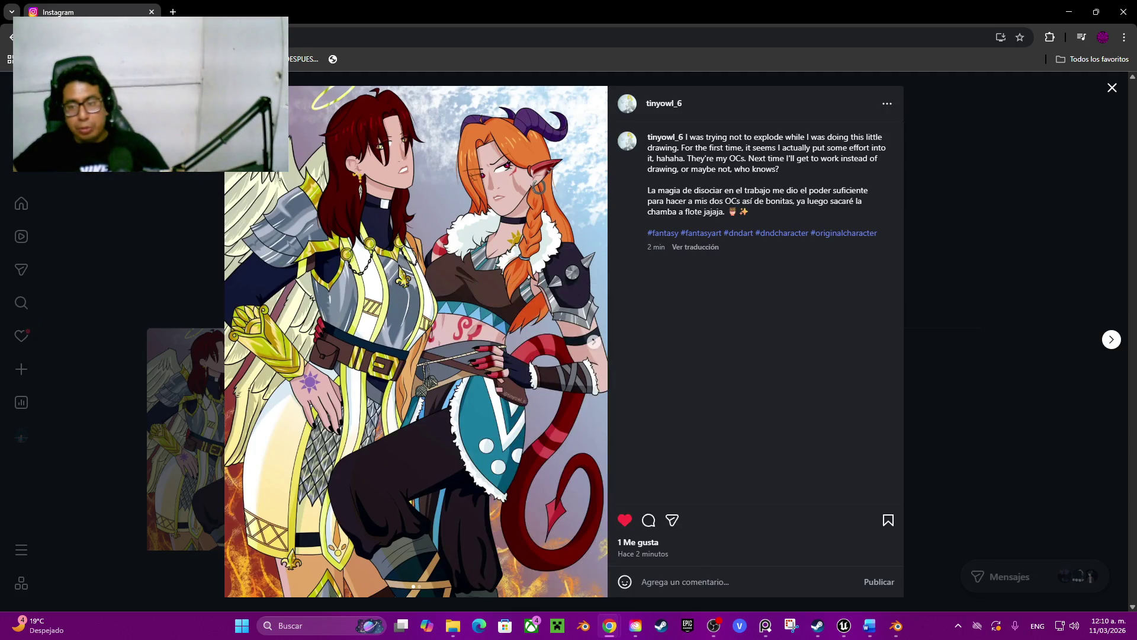
{"action": "left_click", "coordinate": [886, 103]}
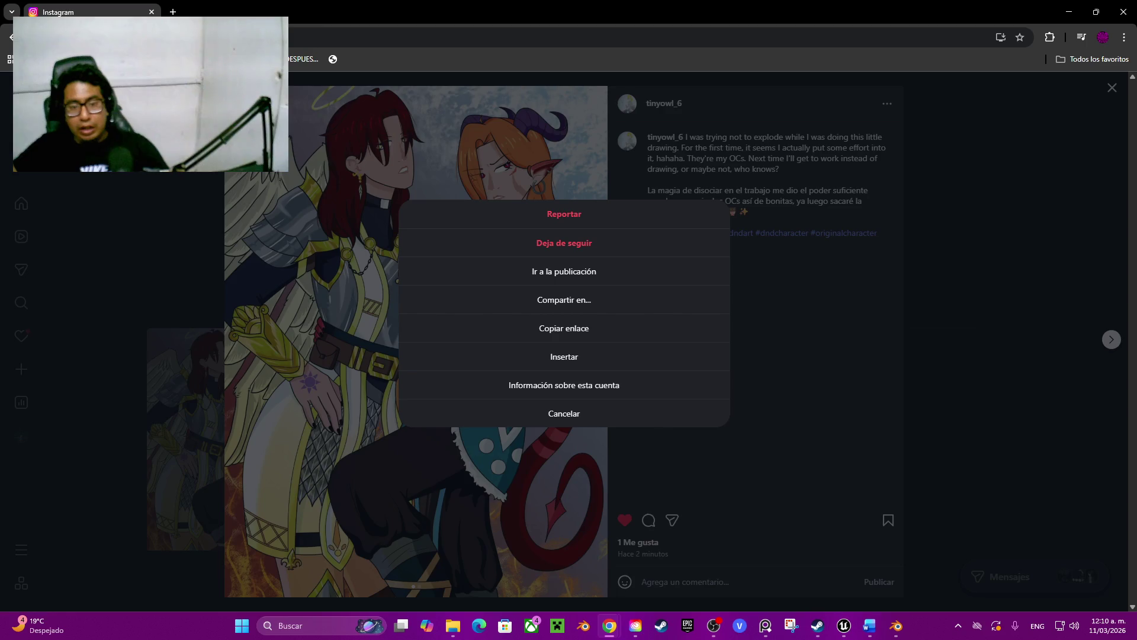
{"action": "left_click", "coordinate": [564, 328]}
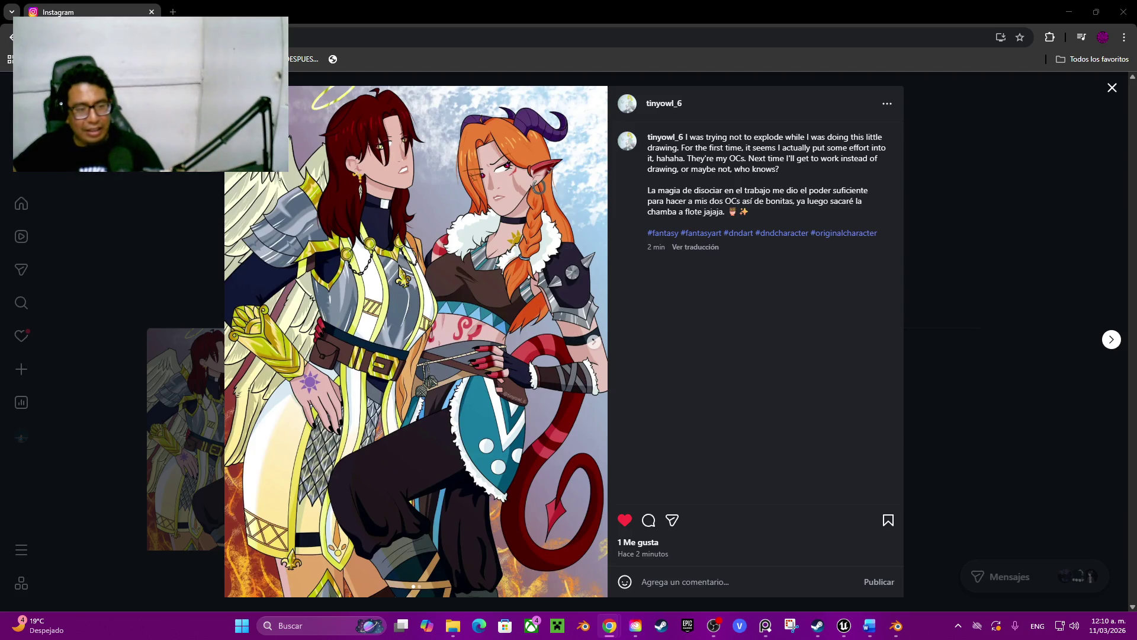
View the Umamusume post, then reopen the angel-and-demon drawing and like it.
{"action": "key", "text": "Escape"}
{"action": "left_click", "coordinate": [391, 438]}
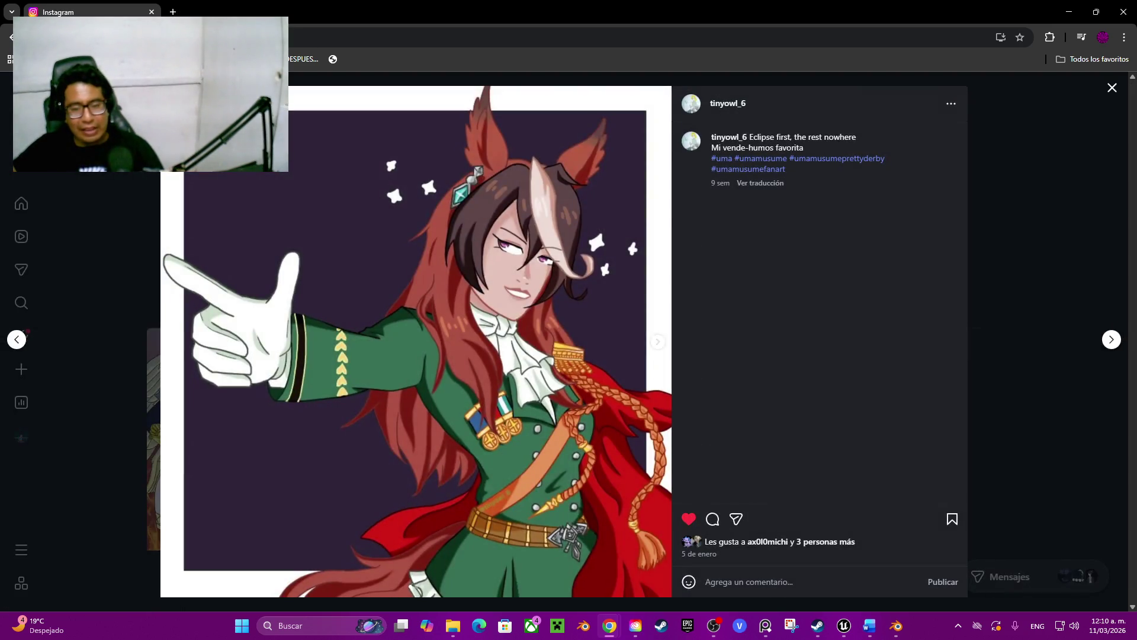
{"action": "key", "text": "Escape"}
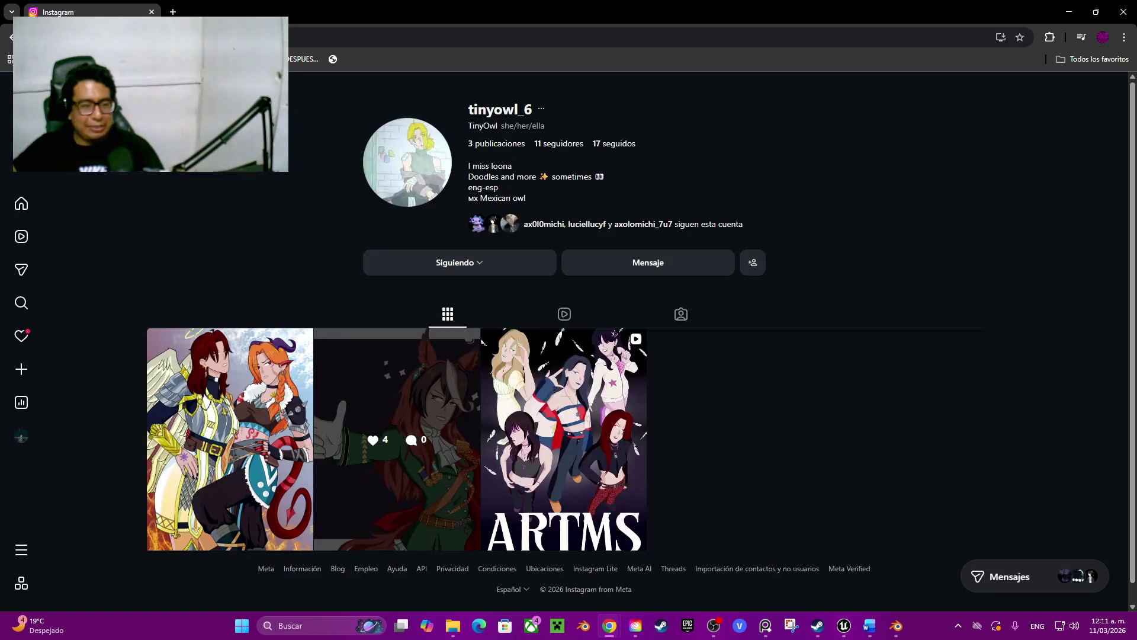
{"action": "left_click", "coordinate": [229, 439]}
{"action": "double_click", "coordinate": [391, 438]}
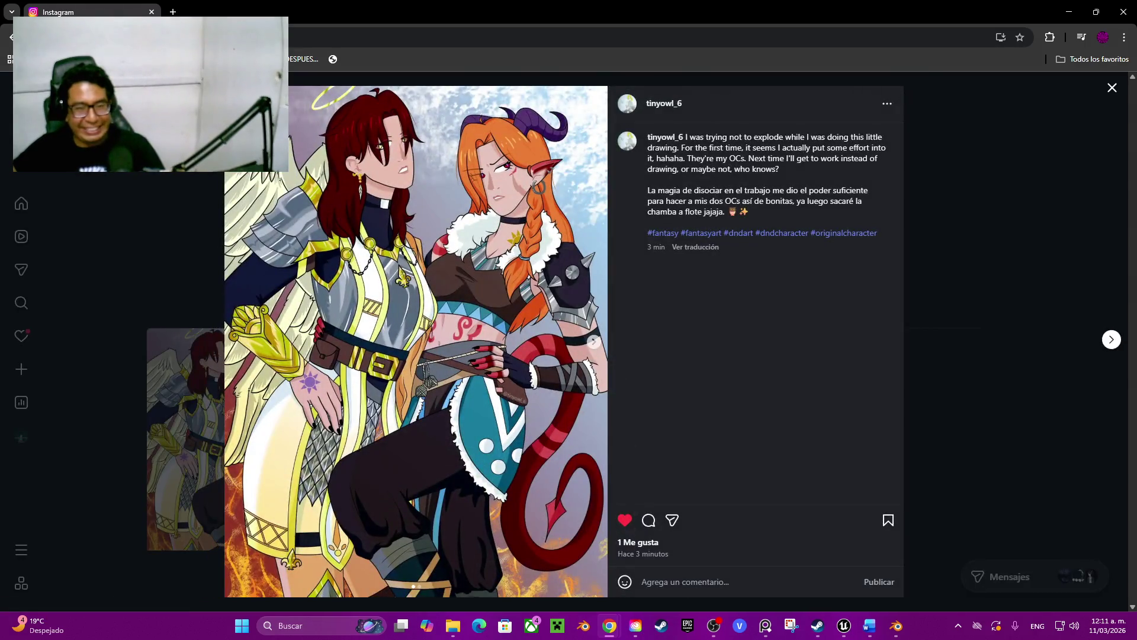
{"action": "key", "text": "Escape"}
Browse the Umamusume post and ARTMS reel, then reopen the angel-and-demon drawing.
{"action": "left_click", "coordinate": [391, 438]}
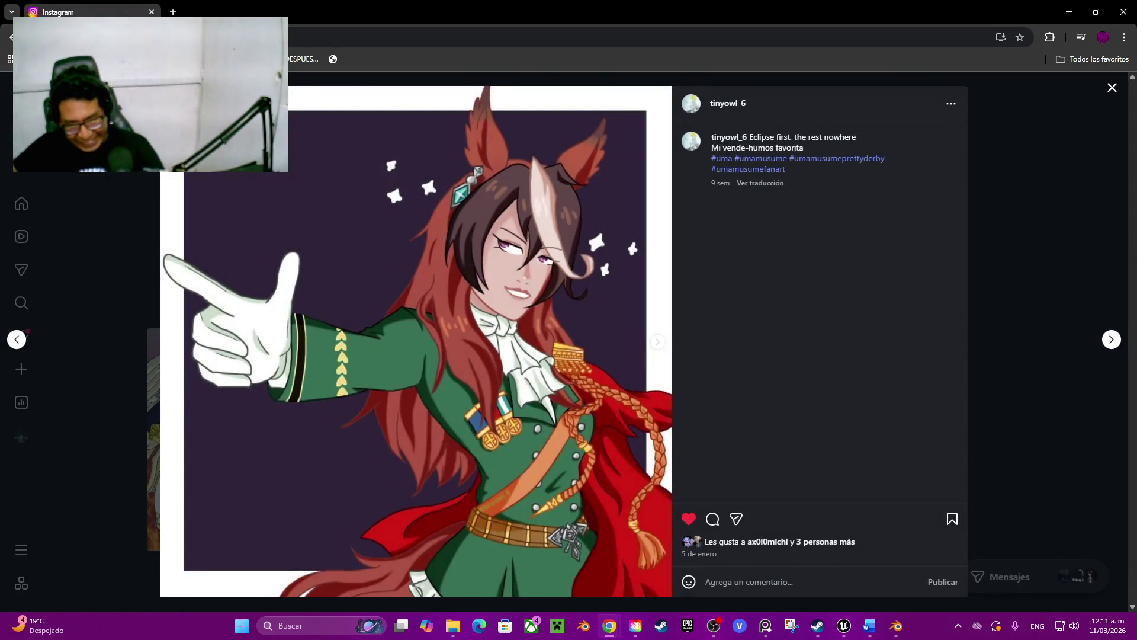
{"action": "key", "text": "Escape"}
{"action": "left_click", "coordinate": [562, 438]}
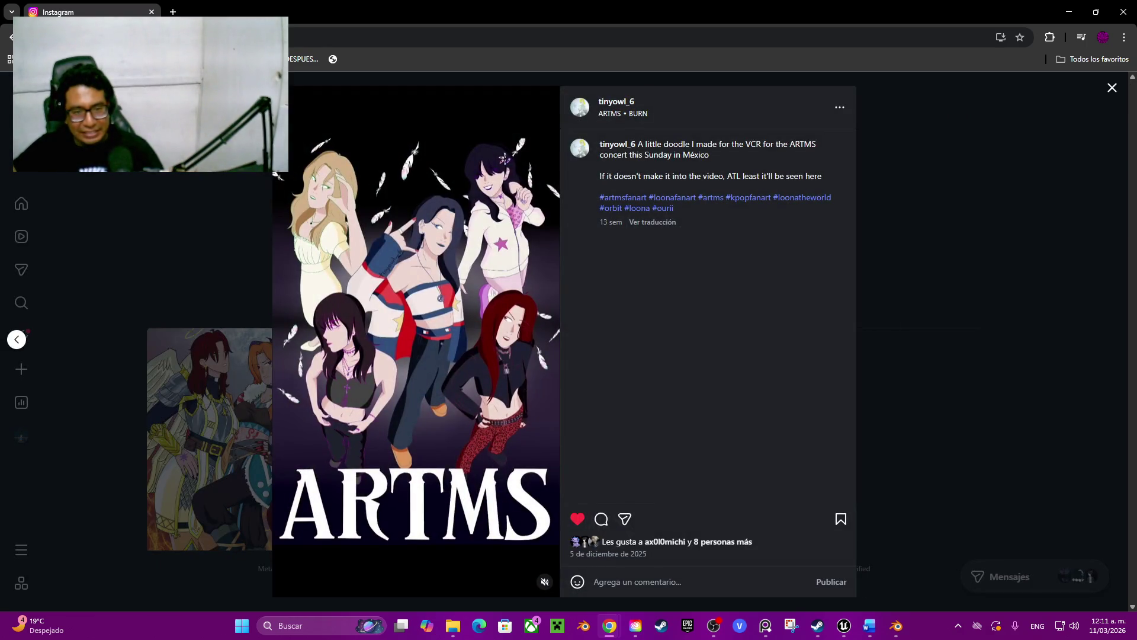
{"action": "key", "text": "Escape"}
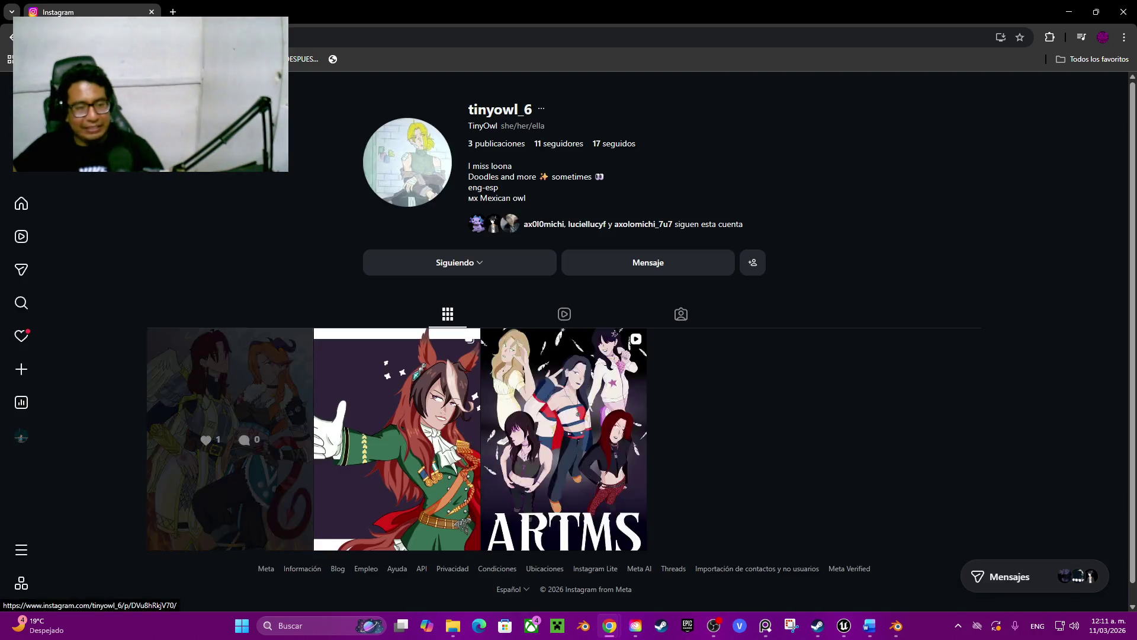
{"action": "left_click", "coordinate": [230, 439]}
{"action": "right_click", "coordinate": [508, 213]}
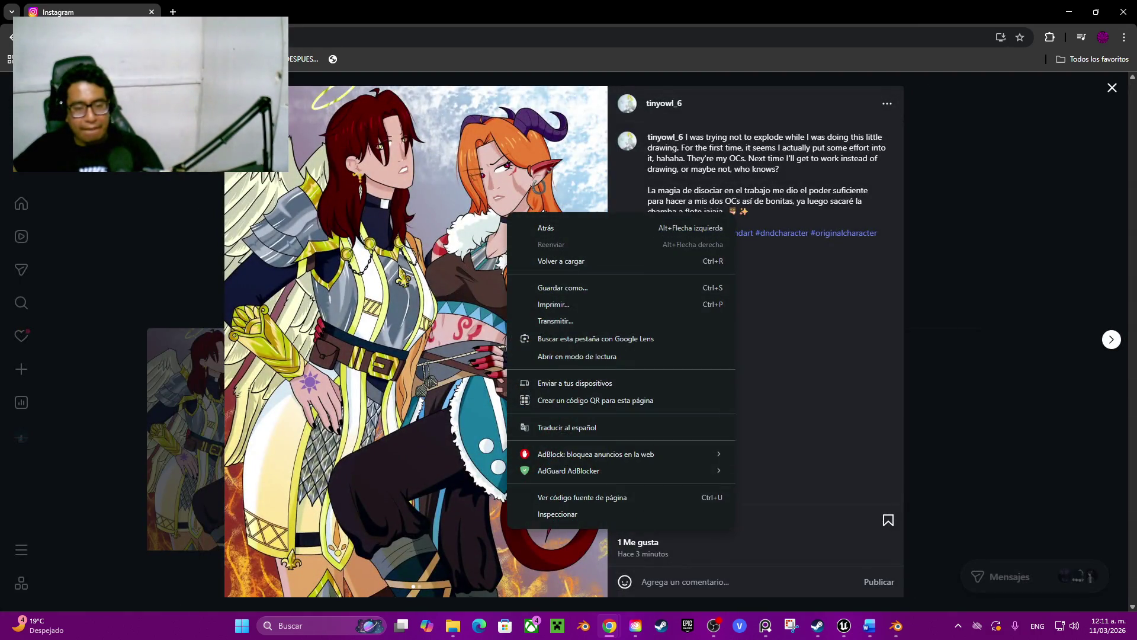
{"action": "key", "text": "Escape"}
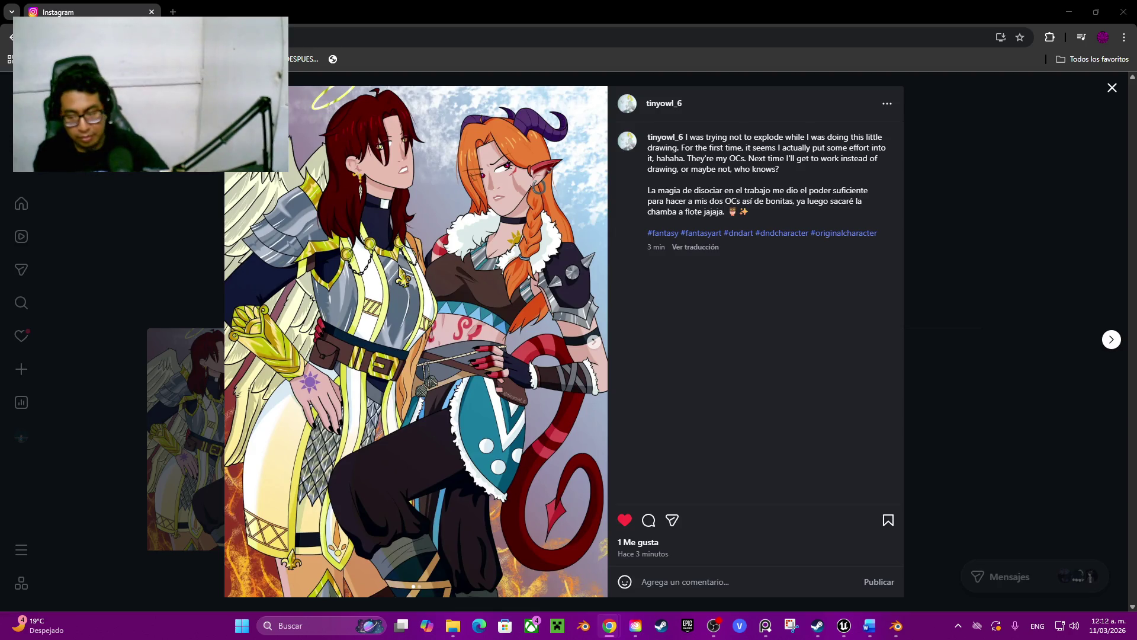
Switch the keyboard input language from English to Spanish.
{"action": "key", "text": "alt+shift"}
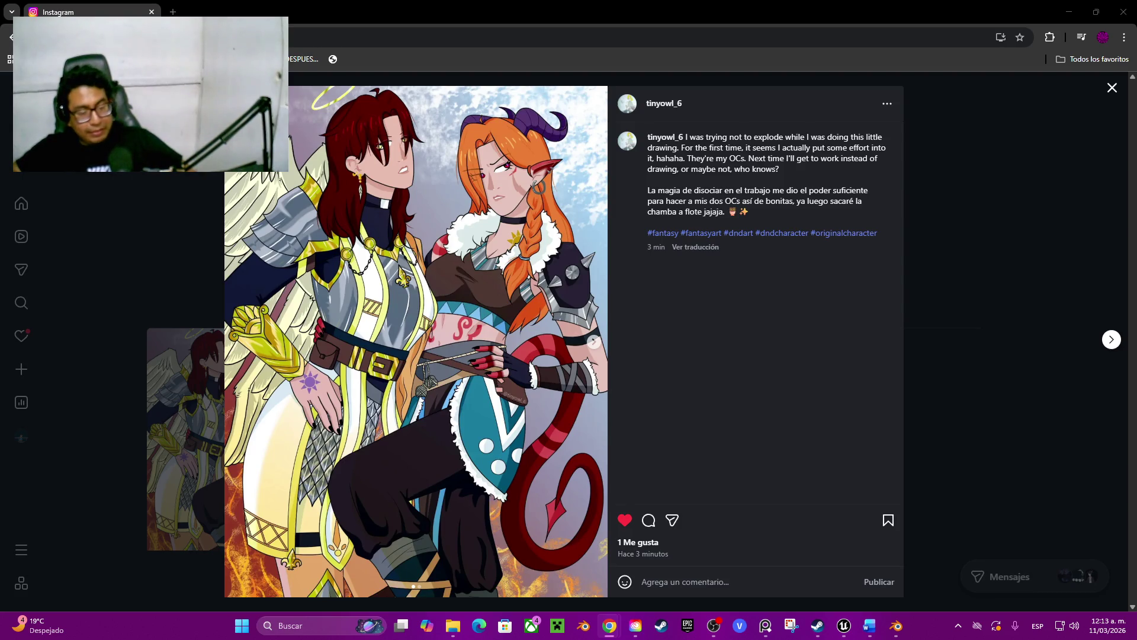
Reopen the angel-and-demon post and comment the Spanish compliment 'Leona toda Hermosa'.
{"action": "left_click", "coordinate": [1112, 87]}
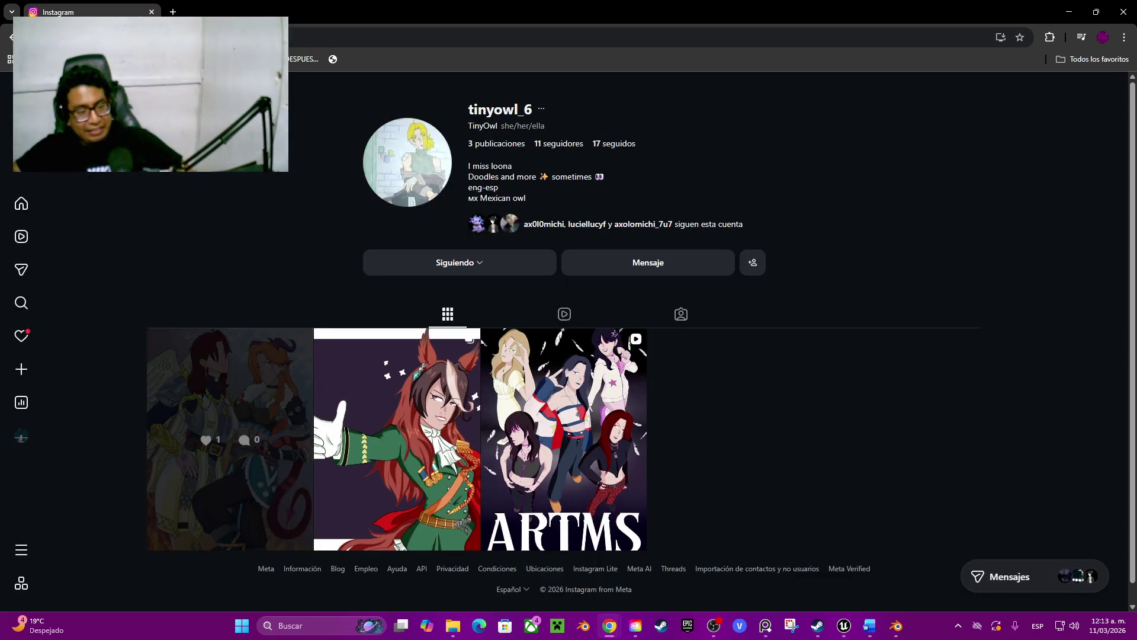
{"action": "left_click", "coordinate": [249, 474]}
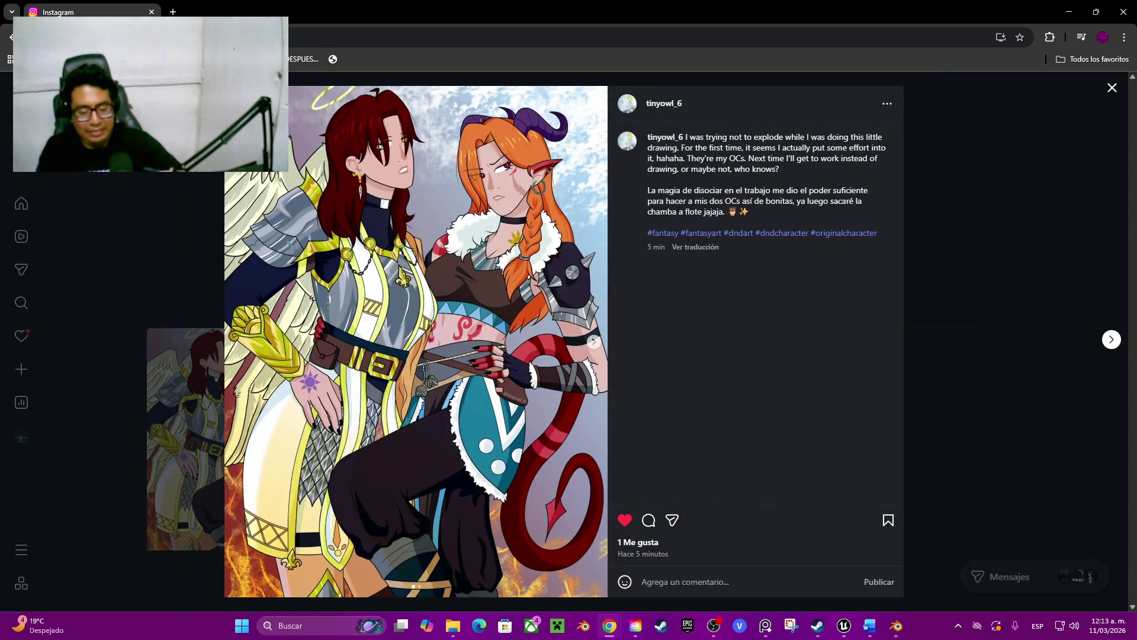
{"action": "type", "text": "Pi"}
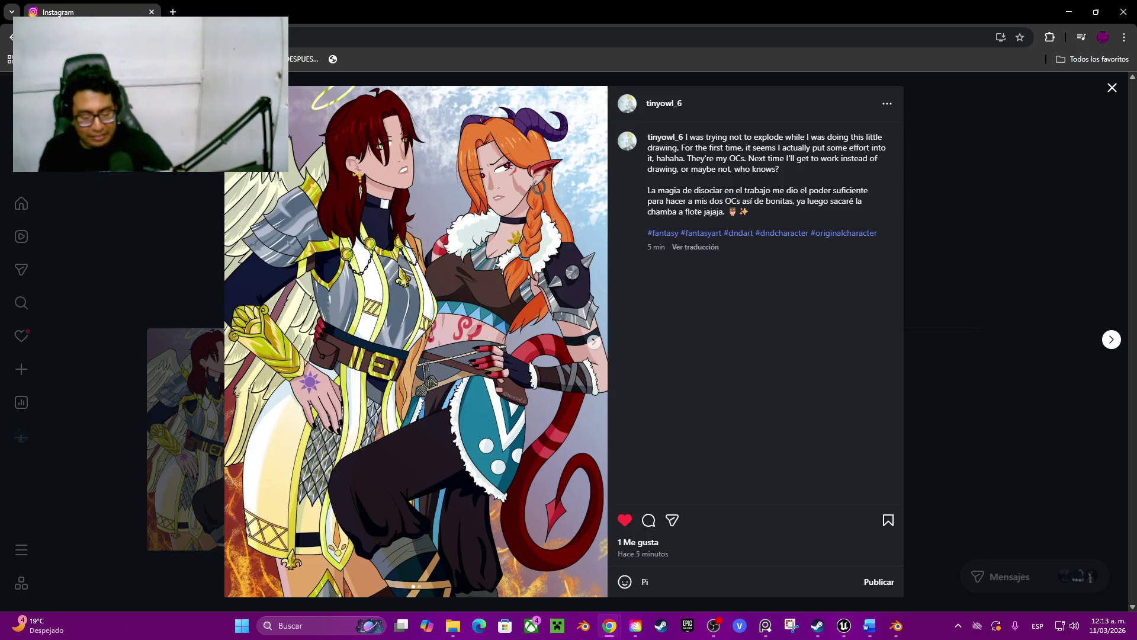
{"action": "type", "text": "nshi leo"}
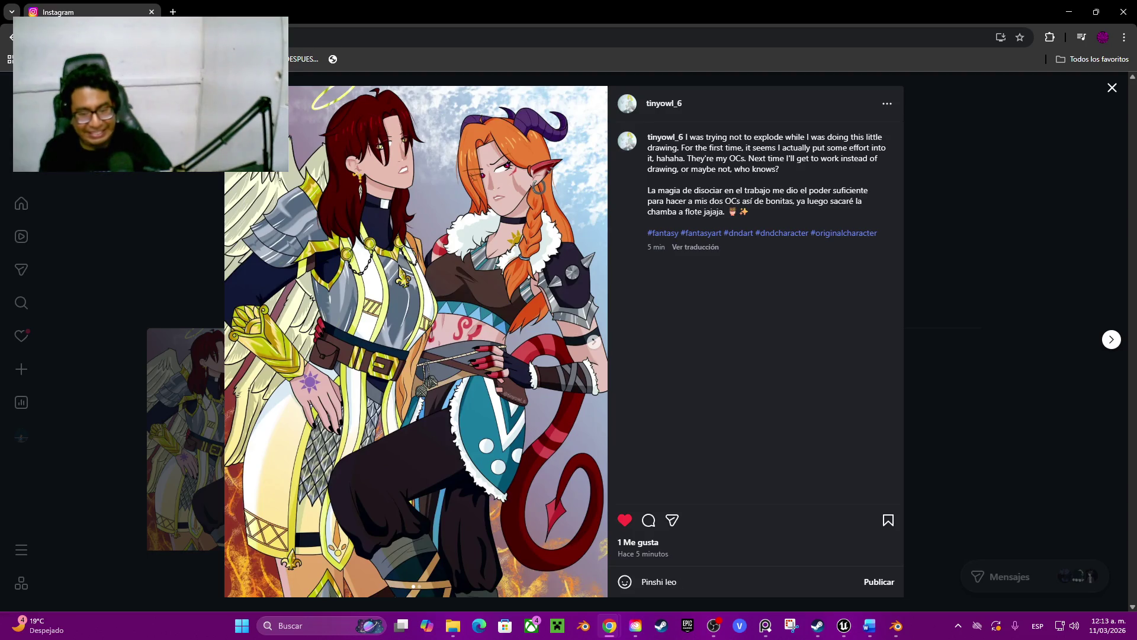
{"action": "key", "text": "BackSpace"}
{"action": "type", "text": "Leo"}
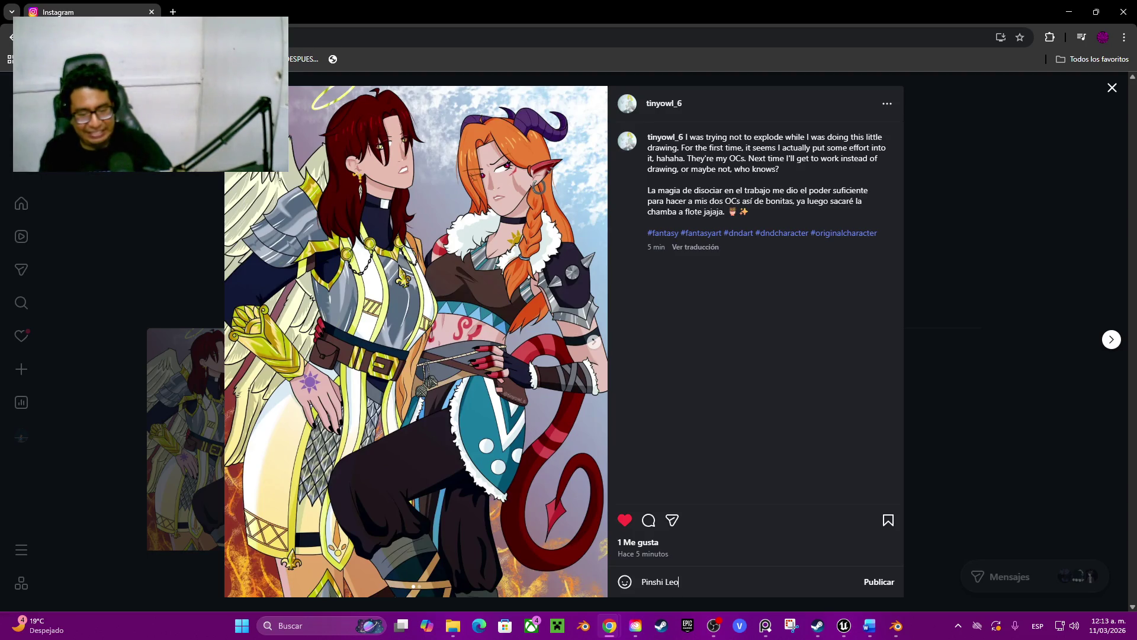
{"action": "type", "text": "na toda "}
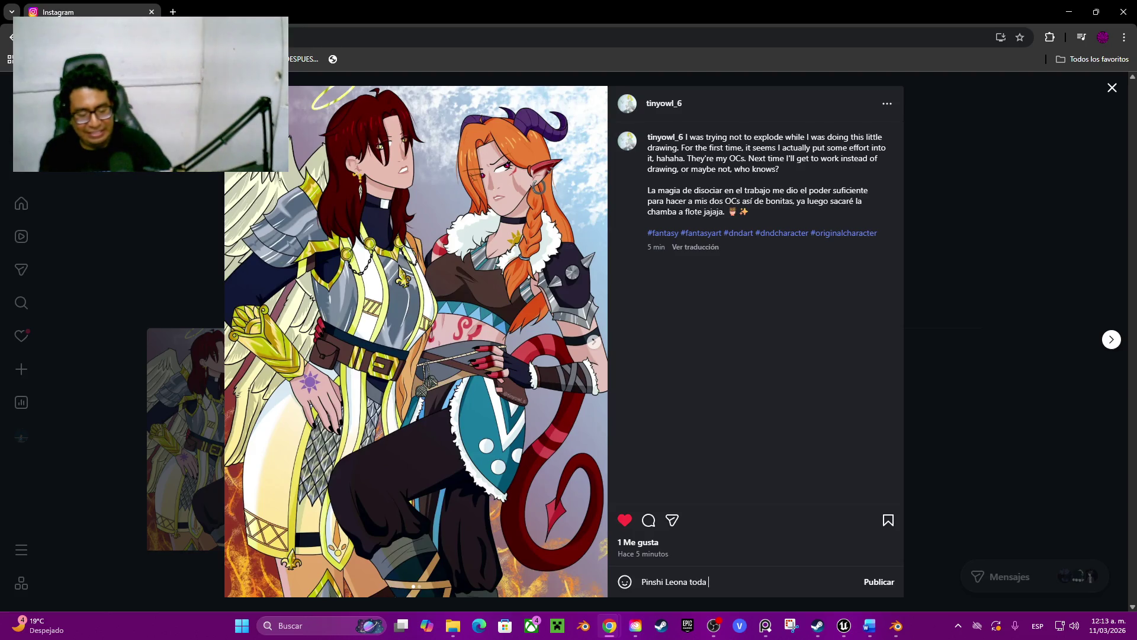
{"action": "type", "text": "Hermosa "}
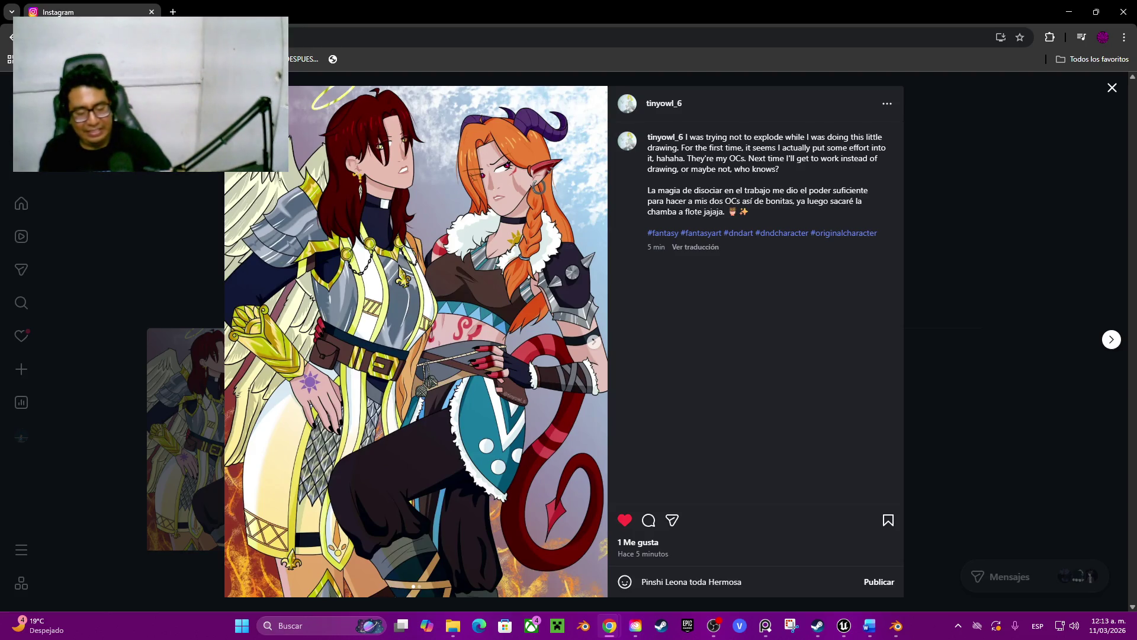
{"action": "type", "text": "isisis"}
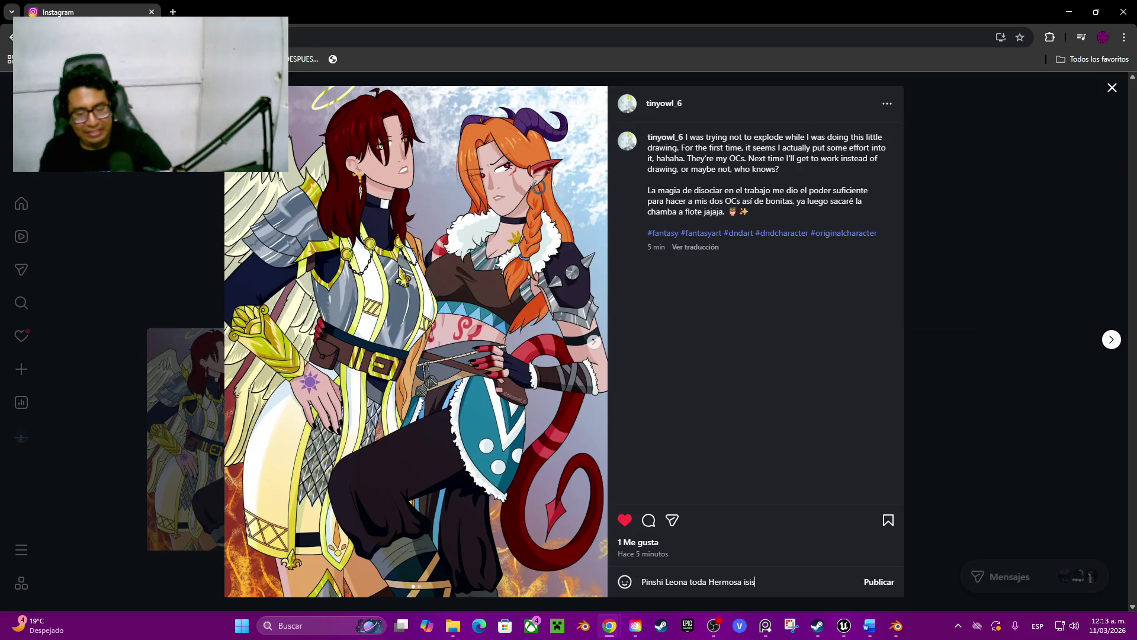
{"action": "key", "text": "BackSpace"}
{"action": "key", "text": "BackSpace"}
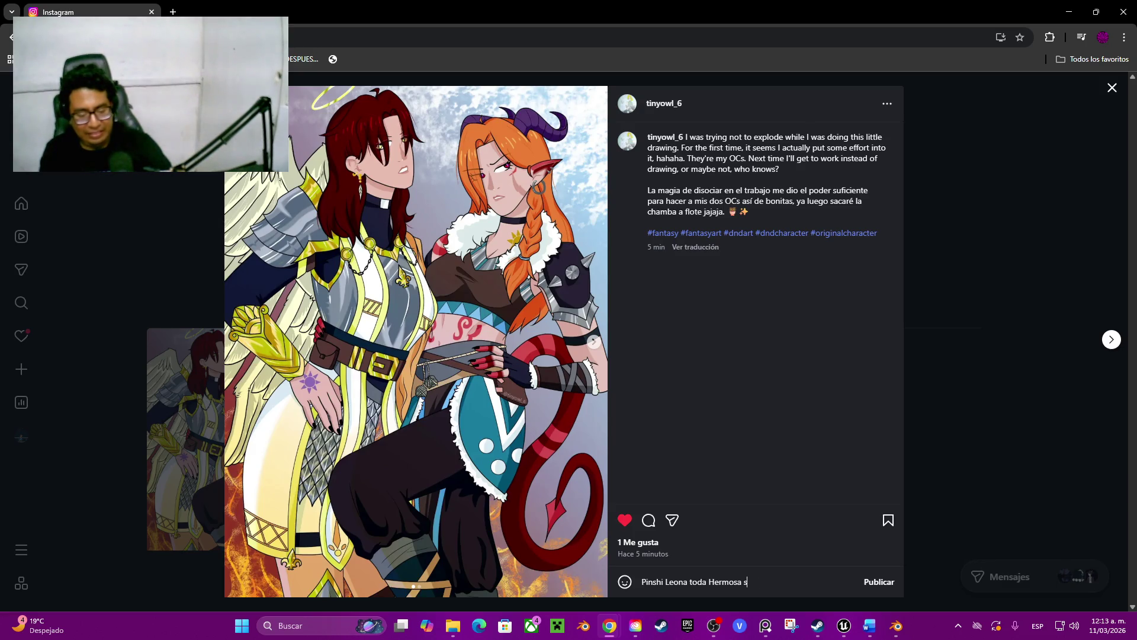
{"action": "type", "text": "isisisi"}
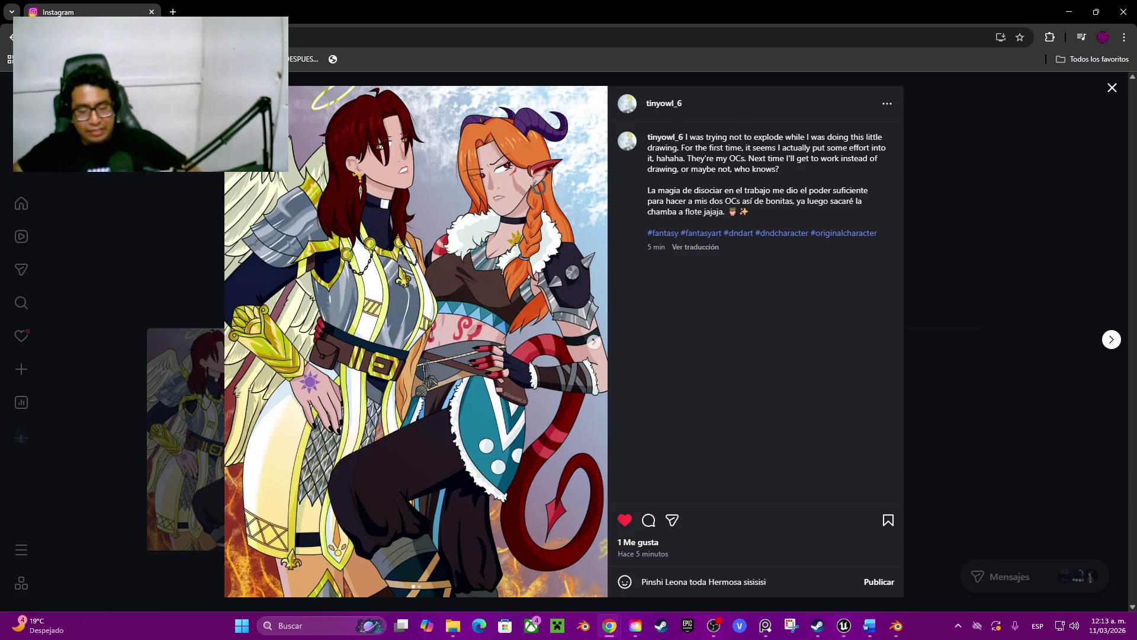
{"action": "key", "text": "Return"}
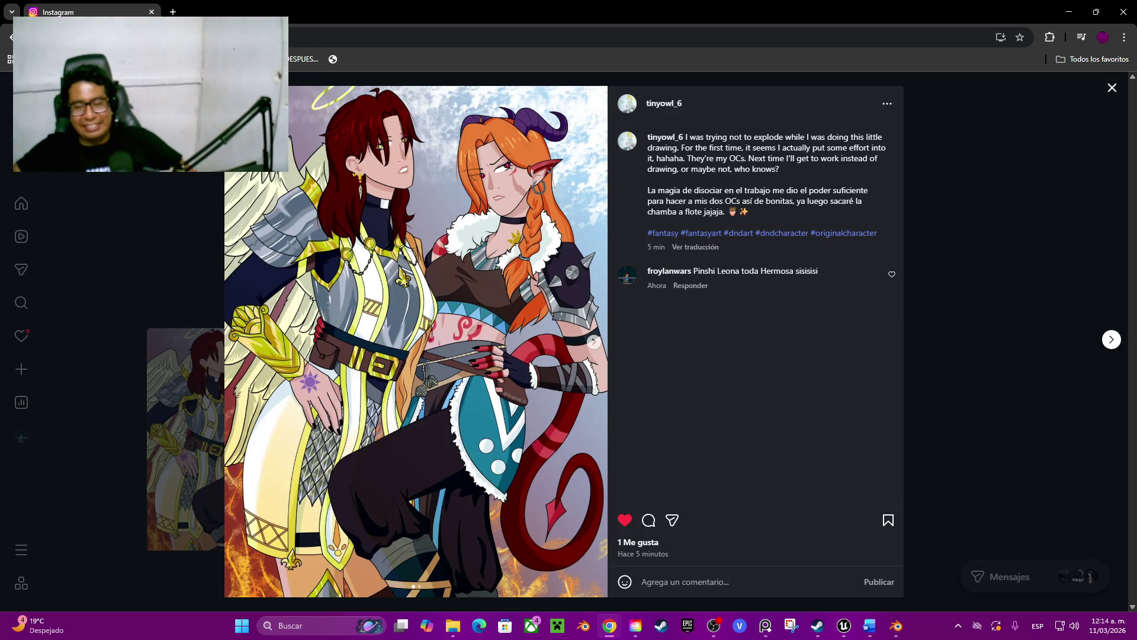
Close the Instagram tab and orbit out in Blender to show the whole lamp pole.
{"action": "key", "text": "Escape"}
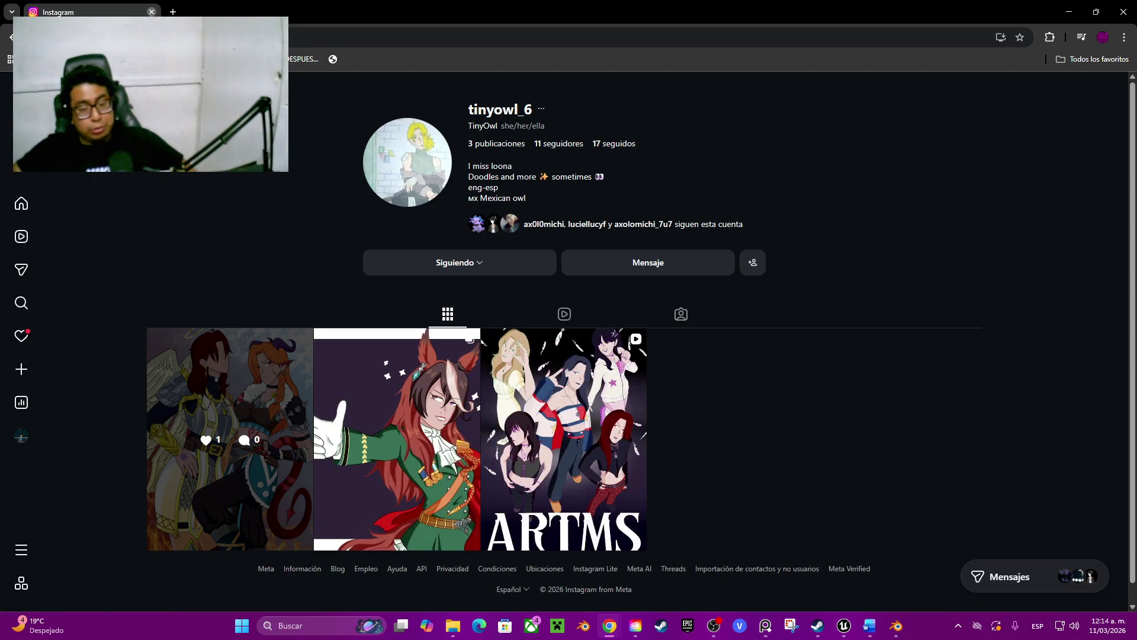
{"action": "left_click", "coordinate": [152, 12]}
{"action": "mouse_move", "coordinate": [330, 135]}
{"action": "middle_mouse_down"}
{"action": "mouse_move", "coordinate": [292, 203]}
{"action": "mouse_move", "coordinate": [343, 268]}
{"action": "middle_mouse_up"}
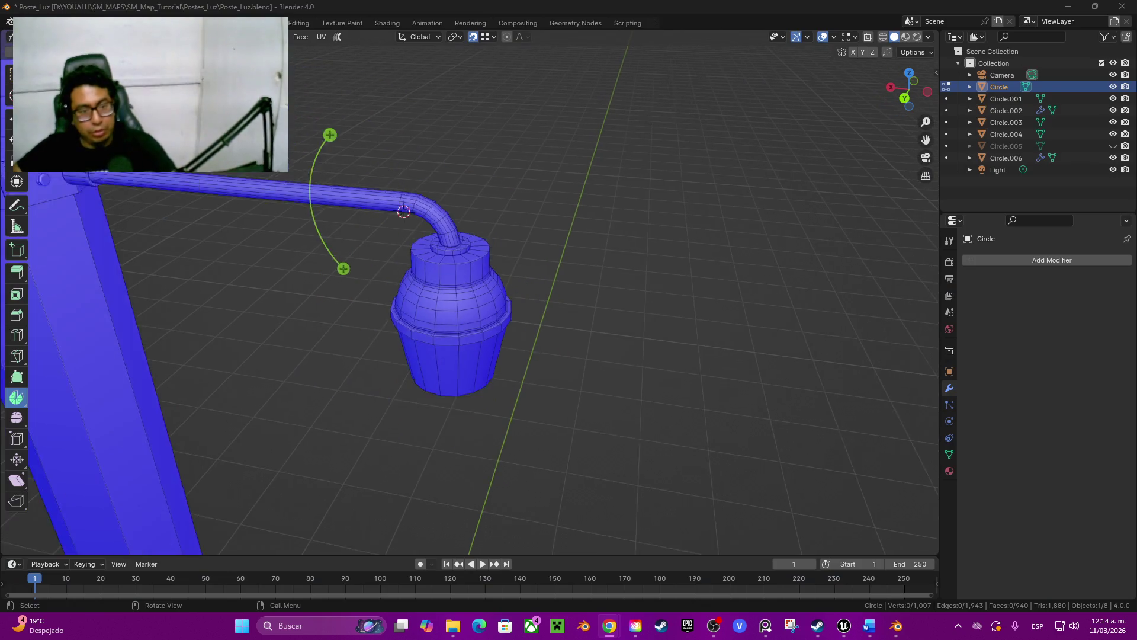
{"action": "scroll", "coordinate": [450, 296], "scroll_direction": "down", "scroll_amount": 8}
{"action": "middle_click_drag", "start_coordinate": [399, 337], "coordinate": [417, 338]}
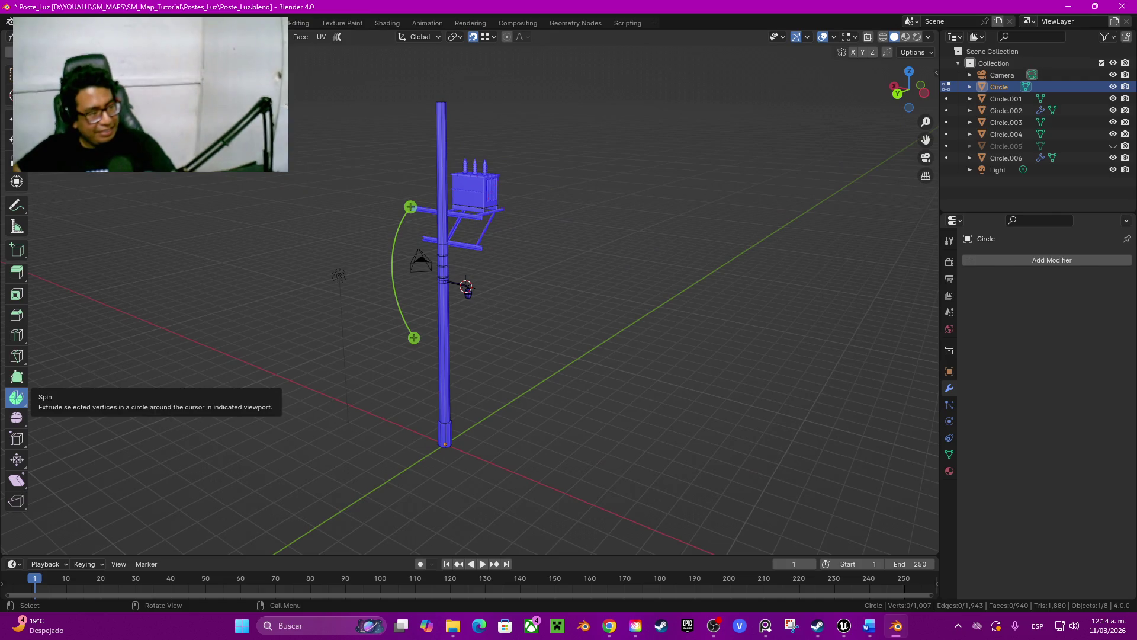